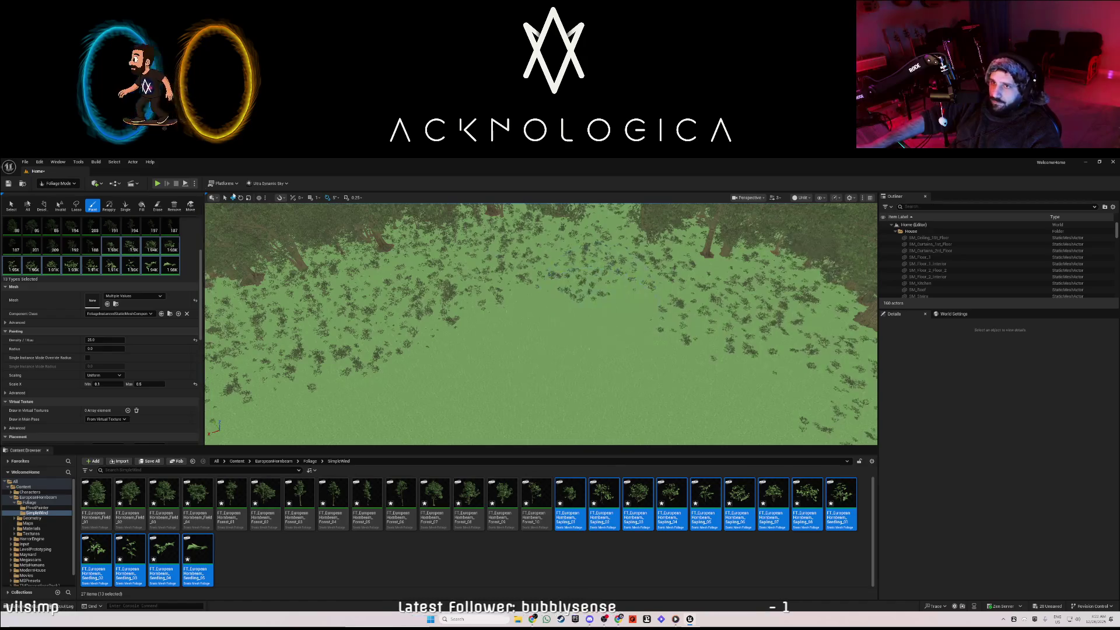
Playtest the house interior, then return to Selection Mode and open the EuropeanHornbeam folder
click(157, 183)
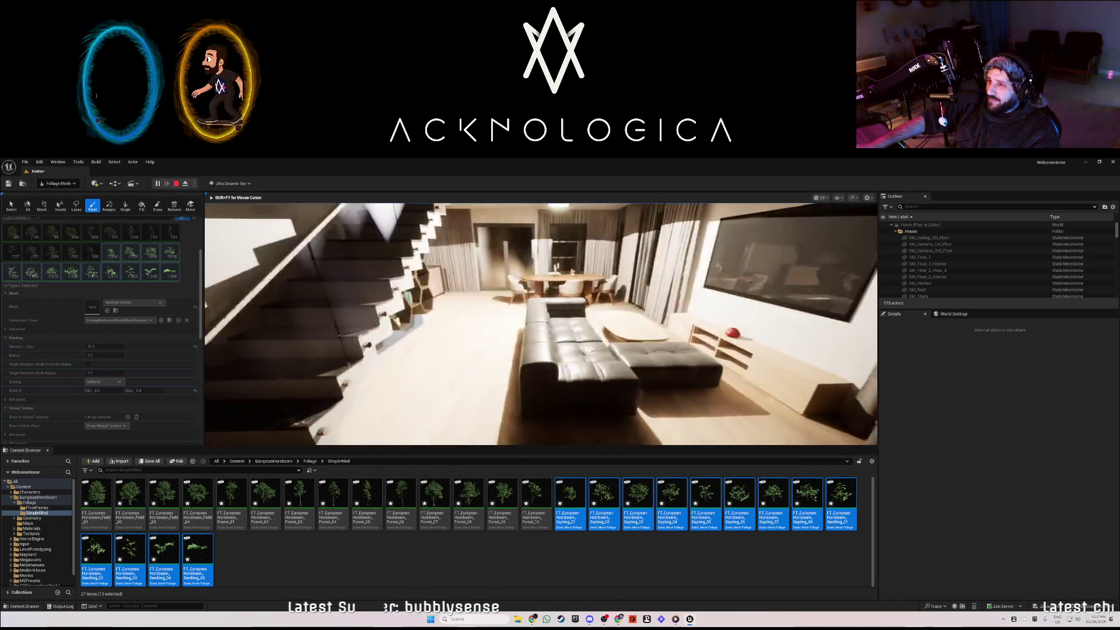
key(Escape)
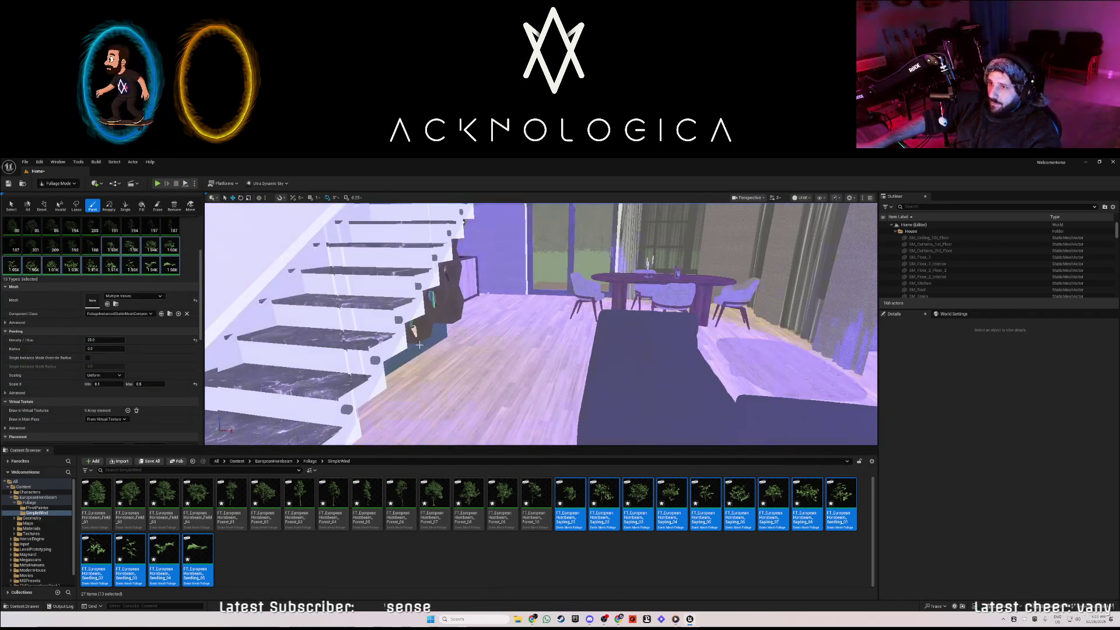
click(58, 184)
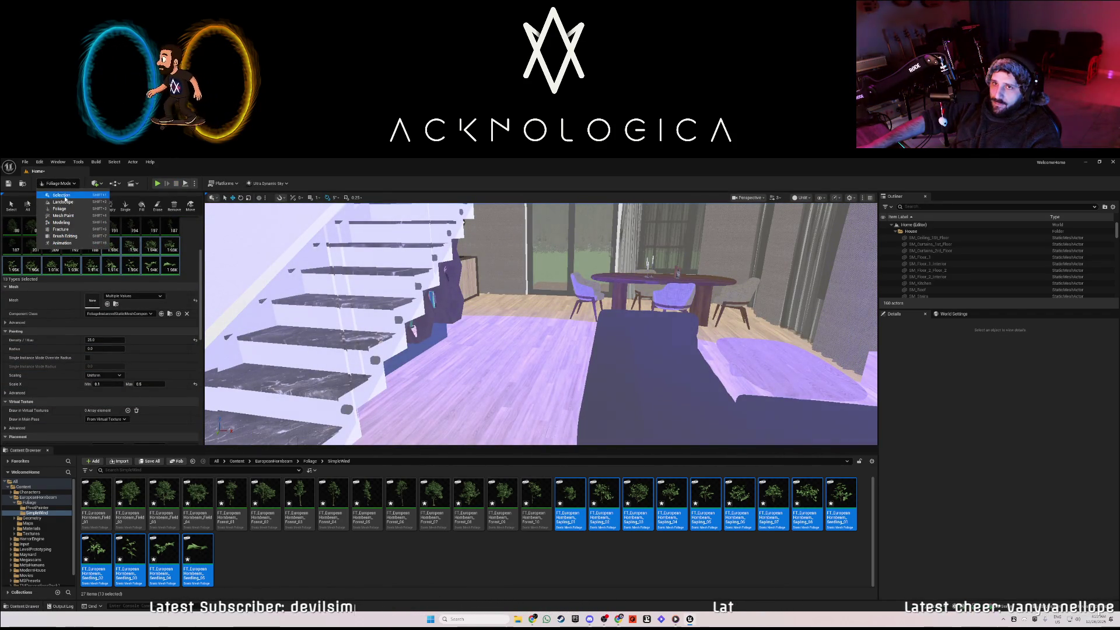
click(65, 198)
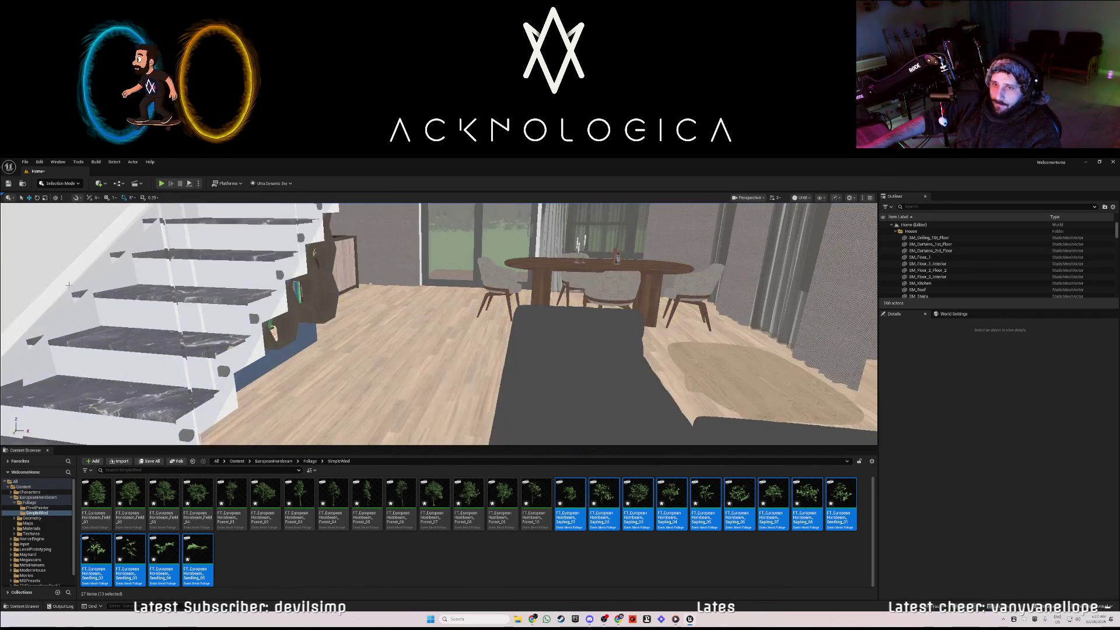
click(11, 497)
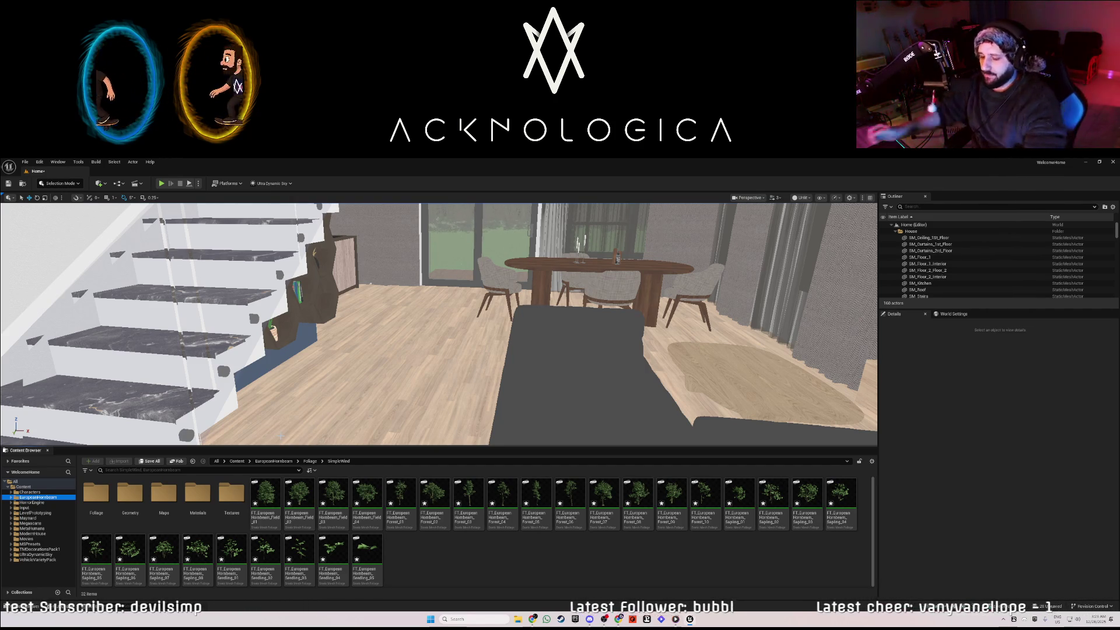
Move the viewport closer to the living-room sofa
mouse_move(518, 402)
mouse_down()
mouse_move(374, 403)
mouse_move(474, 395)
mouse_up()
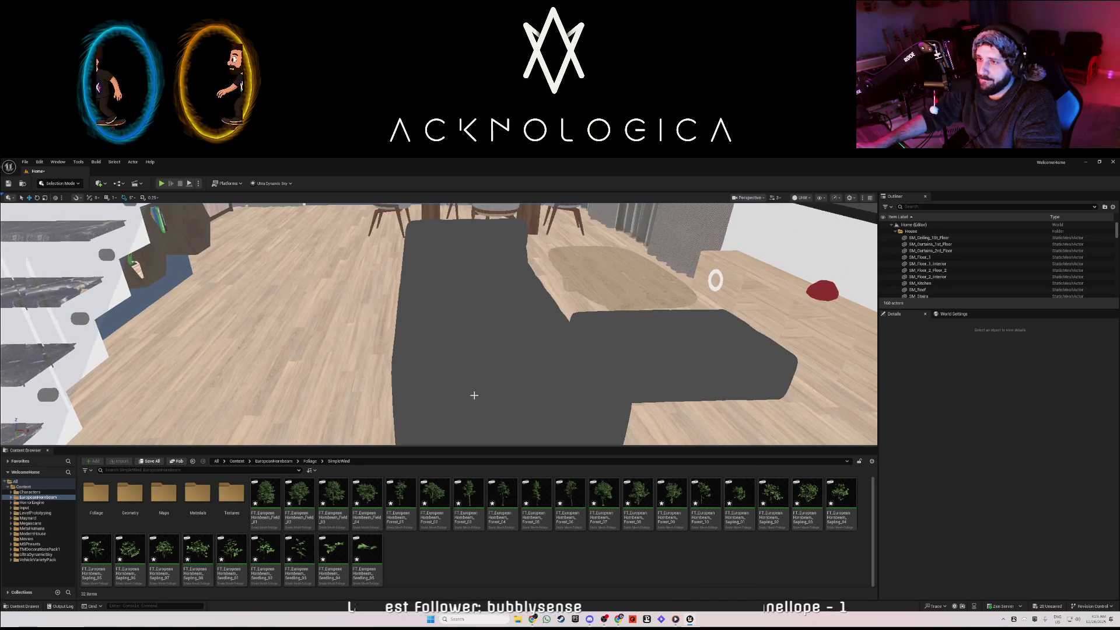
Drag the Flashlight Blueprint from HorrorEngine > Blueprints > Assets > Inventory onto the sofa, then start playing
click(32, 503)
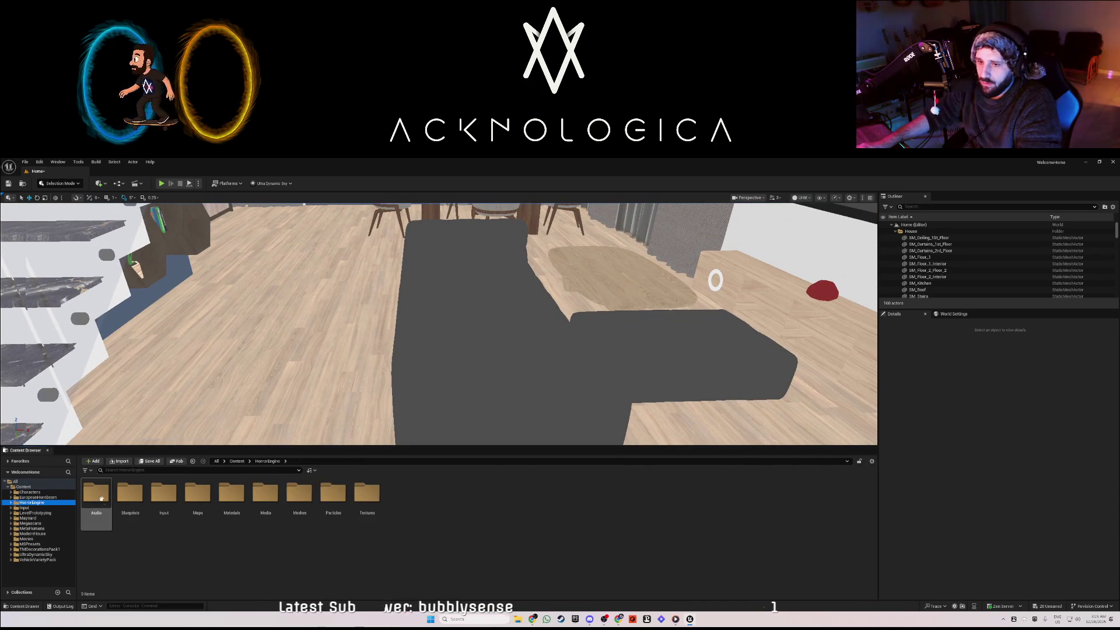
double_click(121, 497)
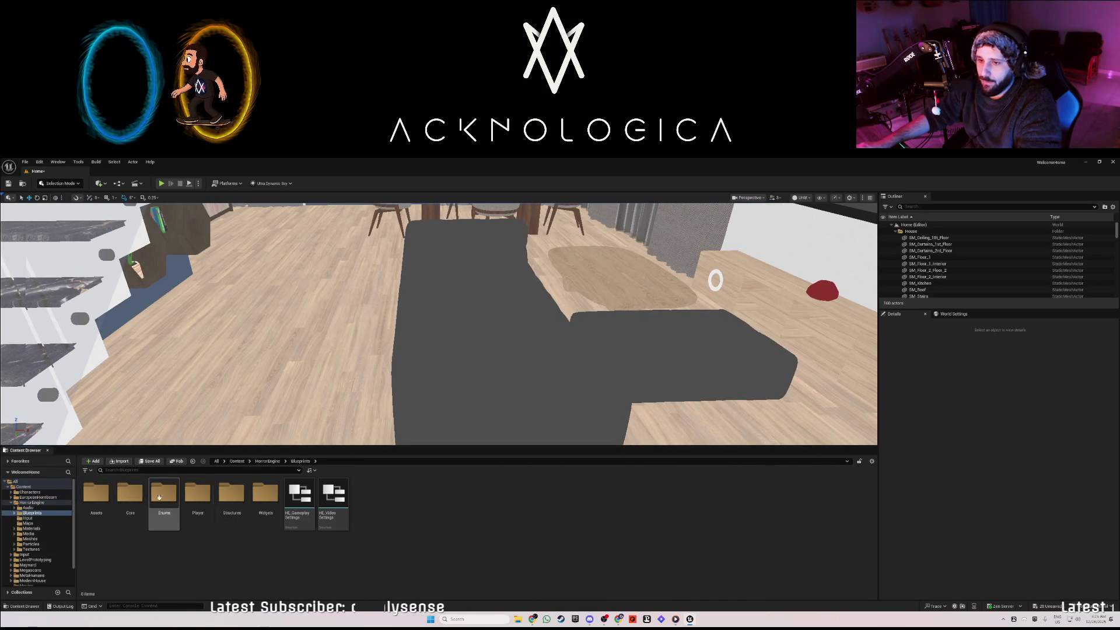
double_click(96, 495)
double_click(130, 495)
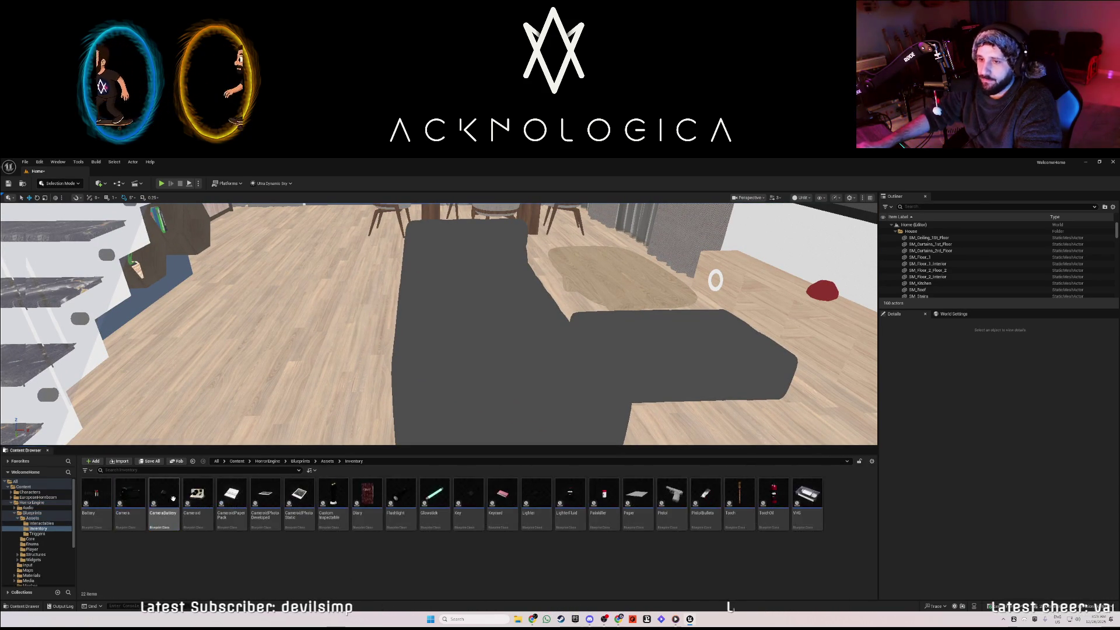
mouse_move(463, 406)
mouse_down()
mouse_move(478, 339)
mouse_move(489, 348)
mouse_up()
click(163, 183)
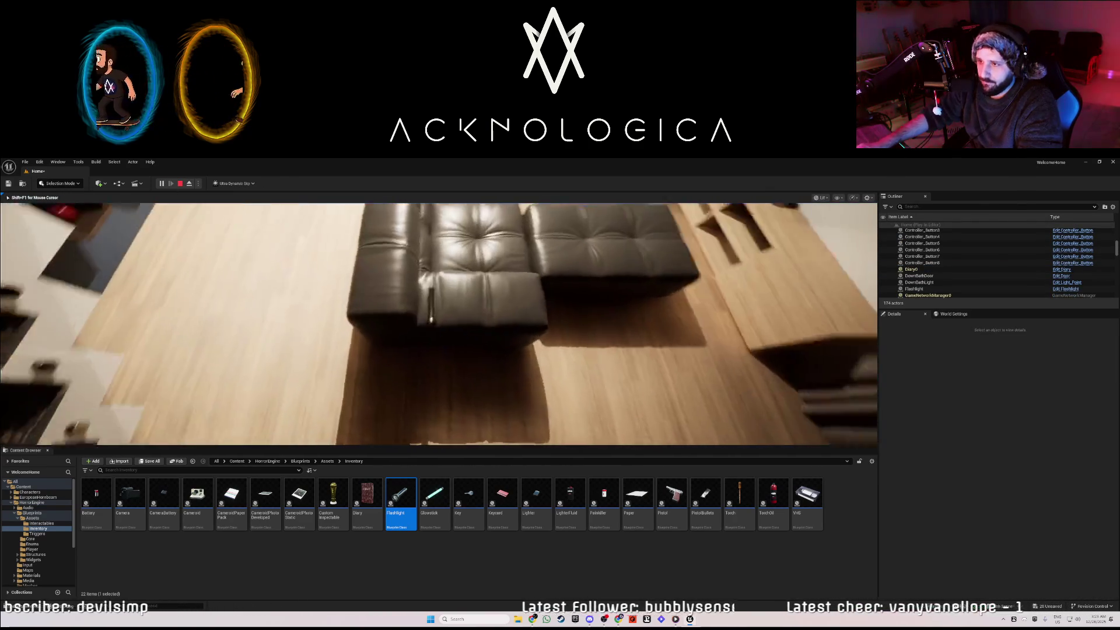
Pick up the flashlight, walk through the dark corridor, staircase and rooms, then stop playing
key(e)
key(w)
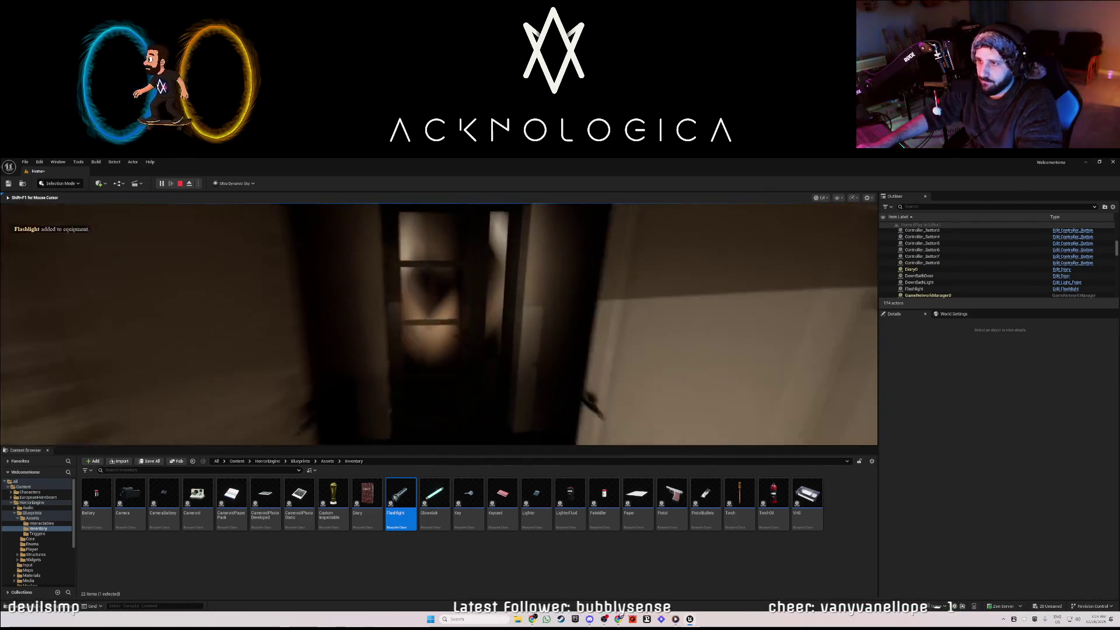
key(w)
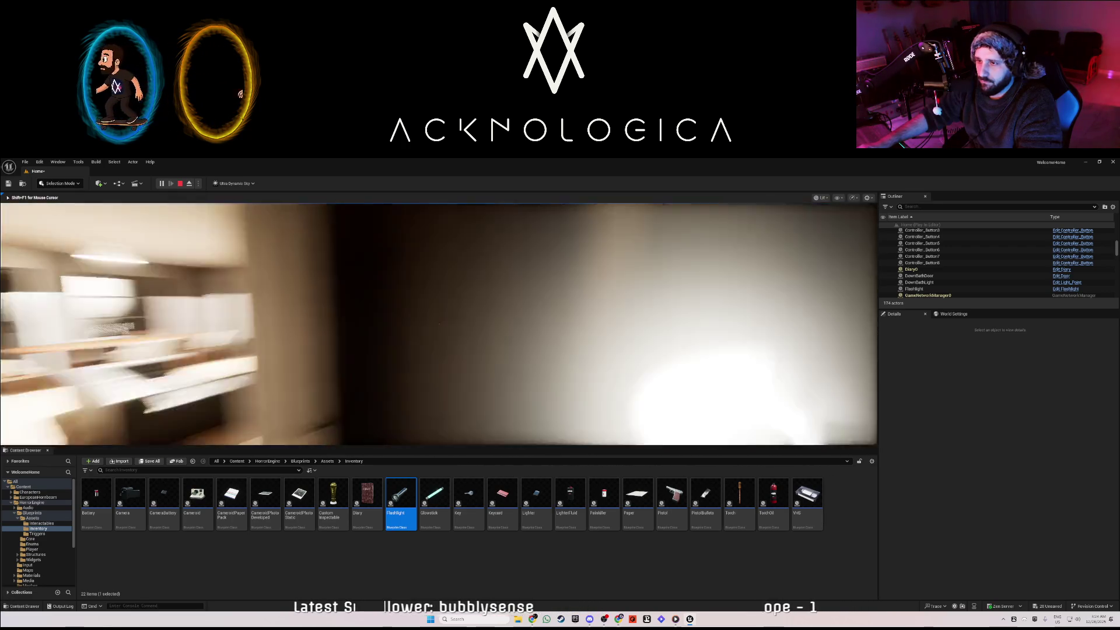
key(w)
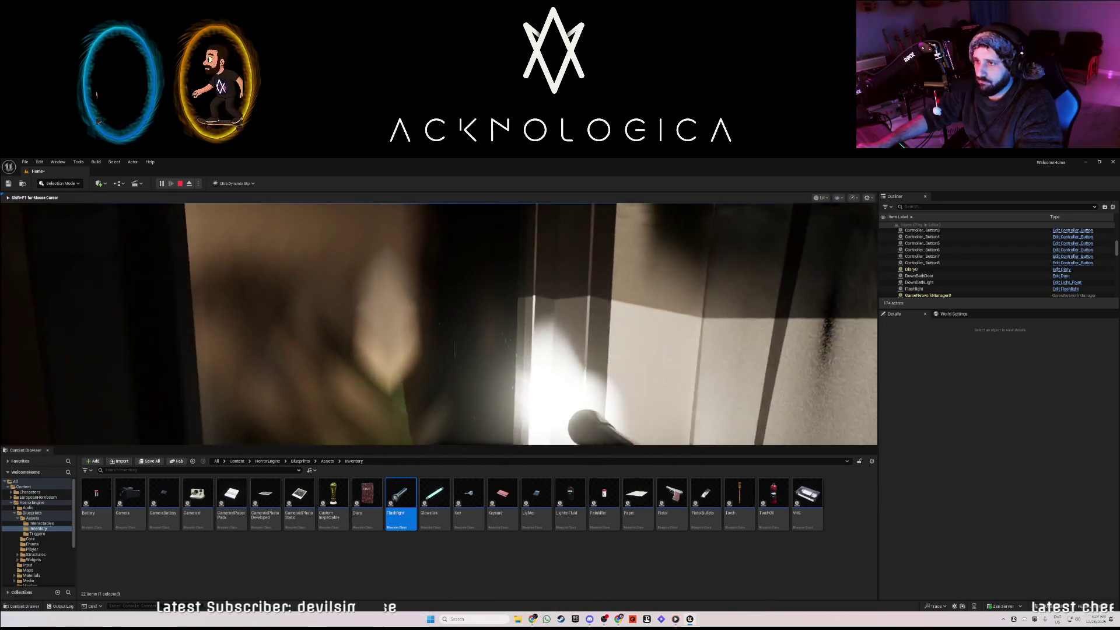
key(w)
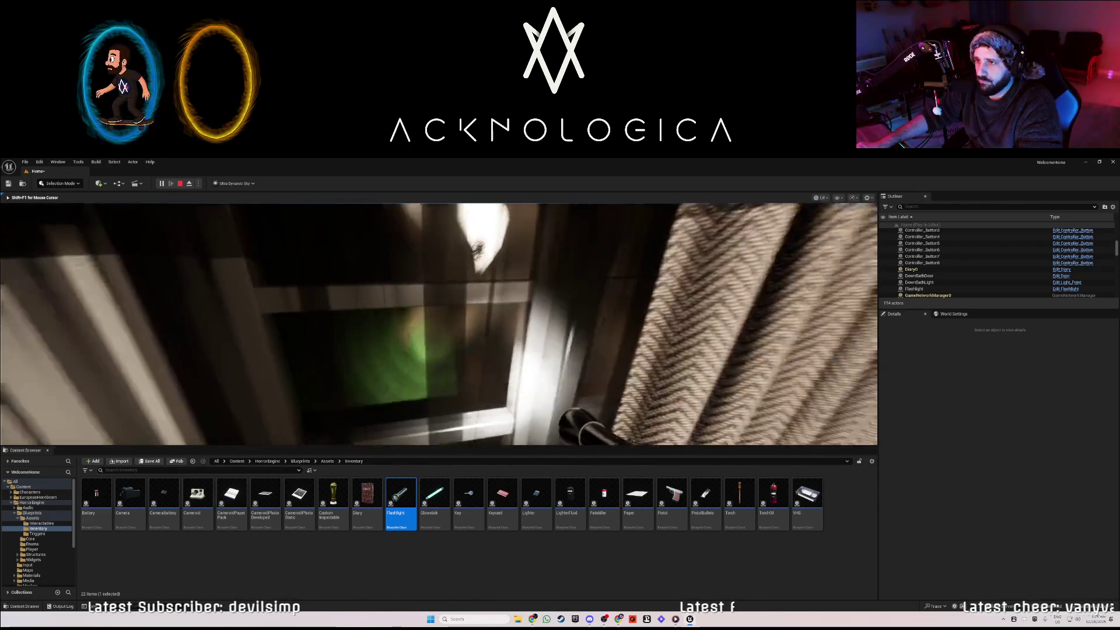
key(w)
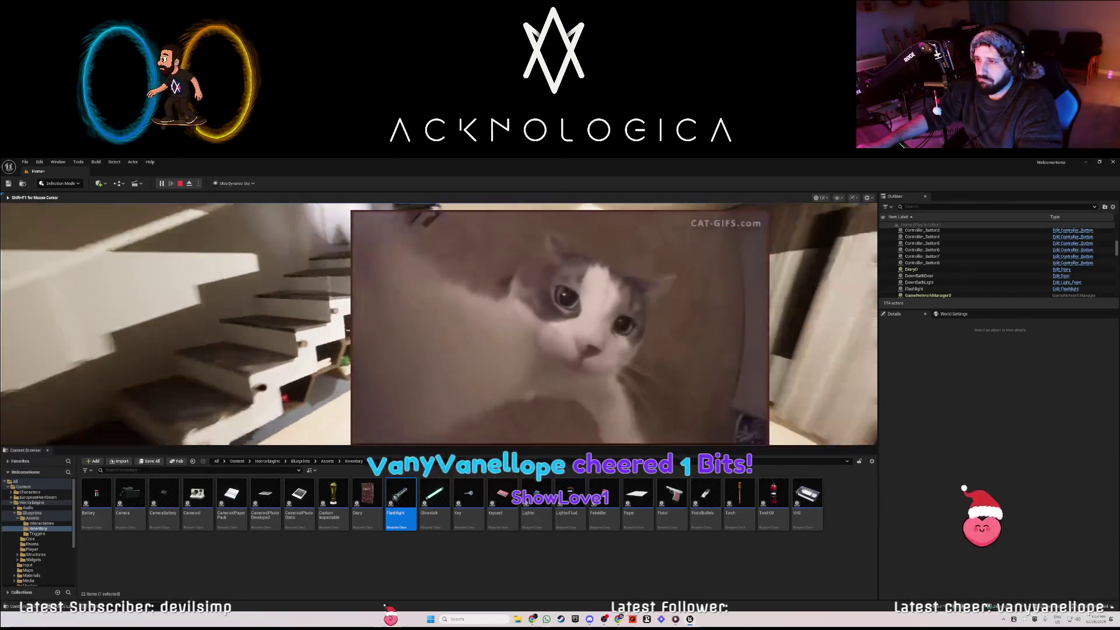
key(w)
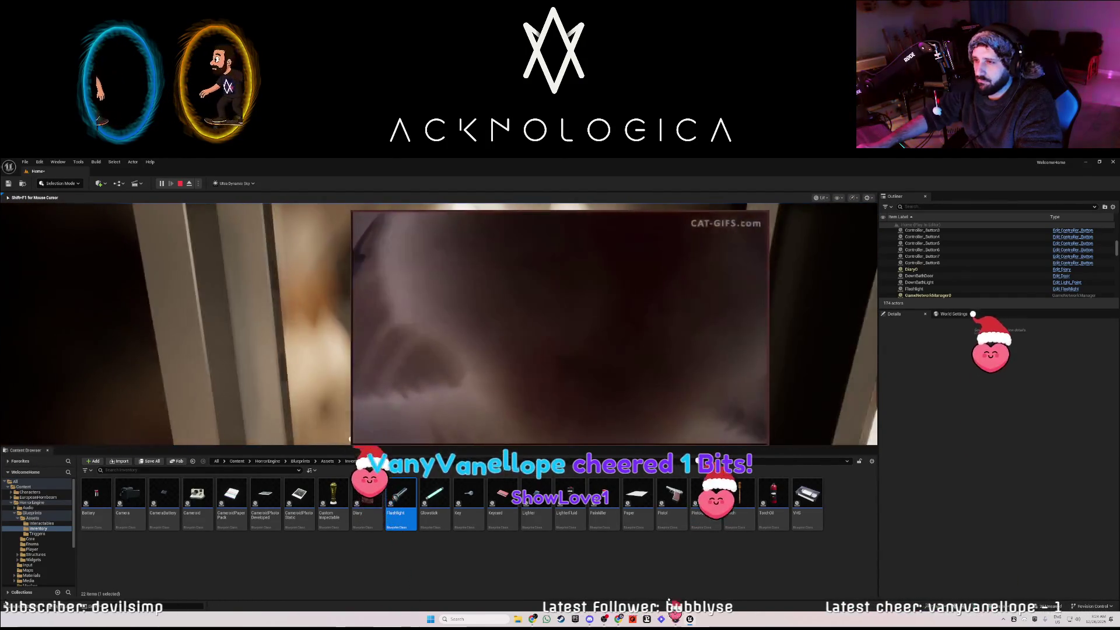
key(w)
key(w)
key(w)
key(w)
key(w)
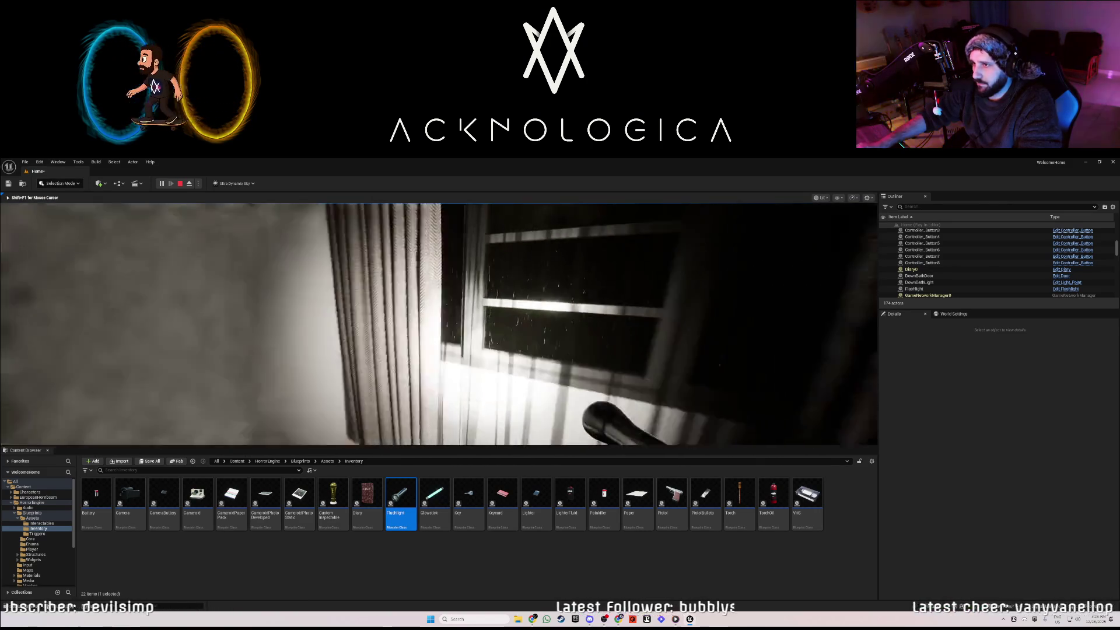
key(Escape)
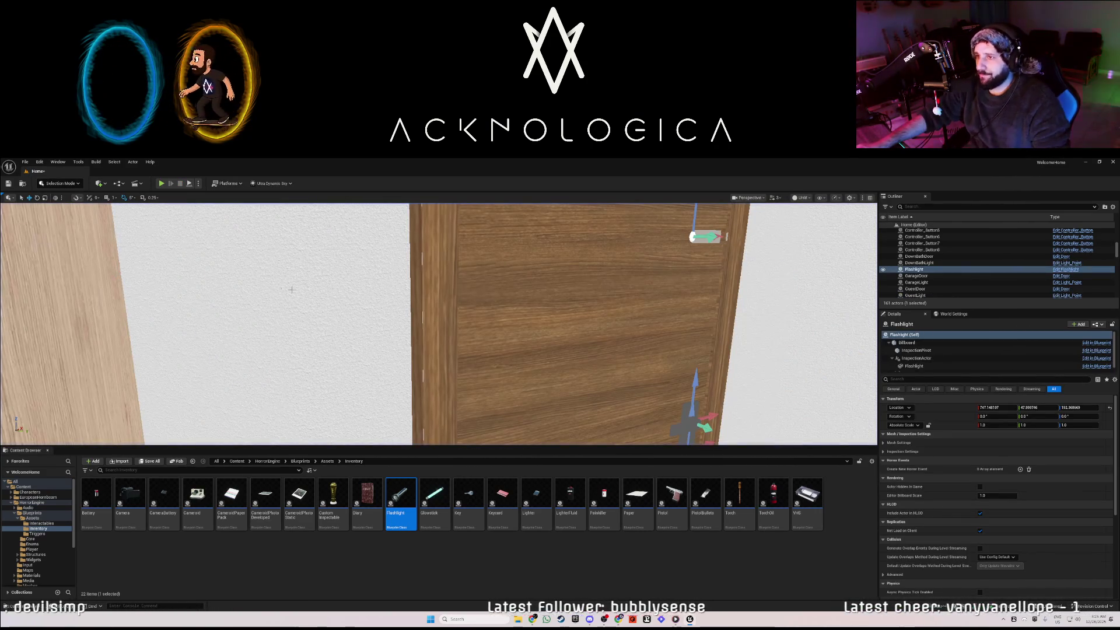
Zoom out over the house, switch to Foliage mode and paint foliage across the lawn
scroll(381, 317, down, 10)
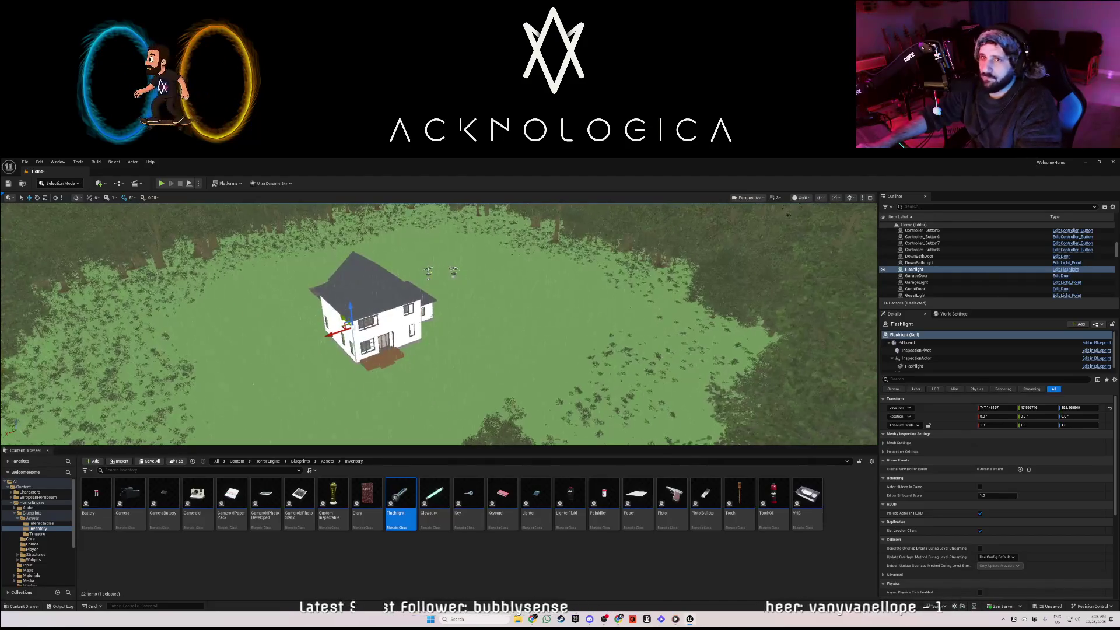
click(60, 183)
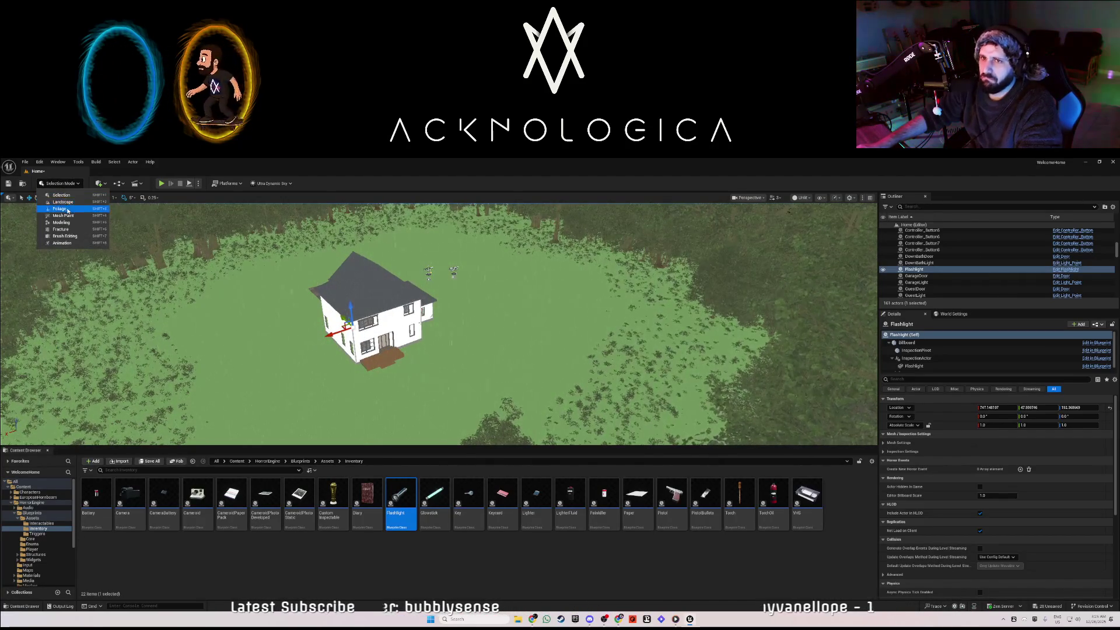
click(61, 208)
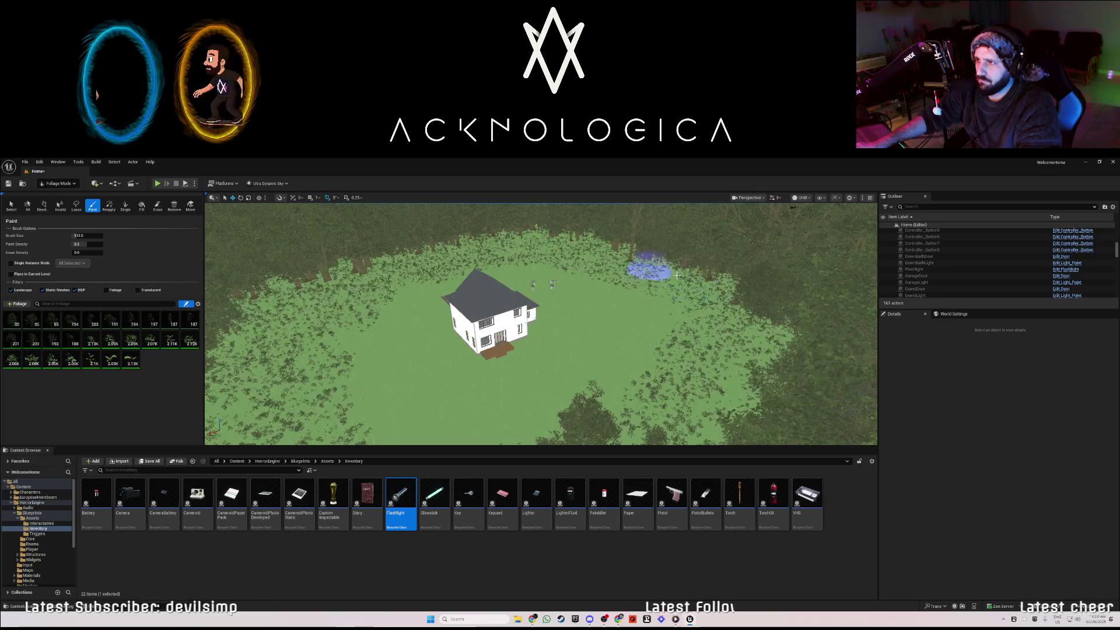
mouse_move(659, 349)
mouse_down()
mouse_move(578, 399)
mouse_move(388, 408)
mouse_move(364, 336)
mouse_up()
Paint additional foliage over the lower lawn, the far side, beside the house and in front of it
drag(407, 294, 388, 393)
mouse_move(525, 408)
mouse_down()
mouse_move(637, 350)
mouse_move(569, 310)
mouse_move(581, 272)
mouse_move(541, 257)
mouse_move(513, 400)
mouse_move(408, 367)
mouse_move(454, 378)
mouse_up()
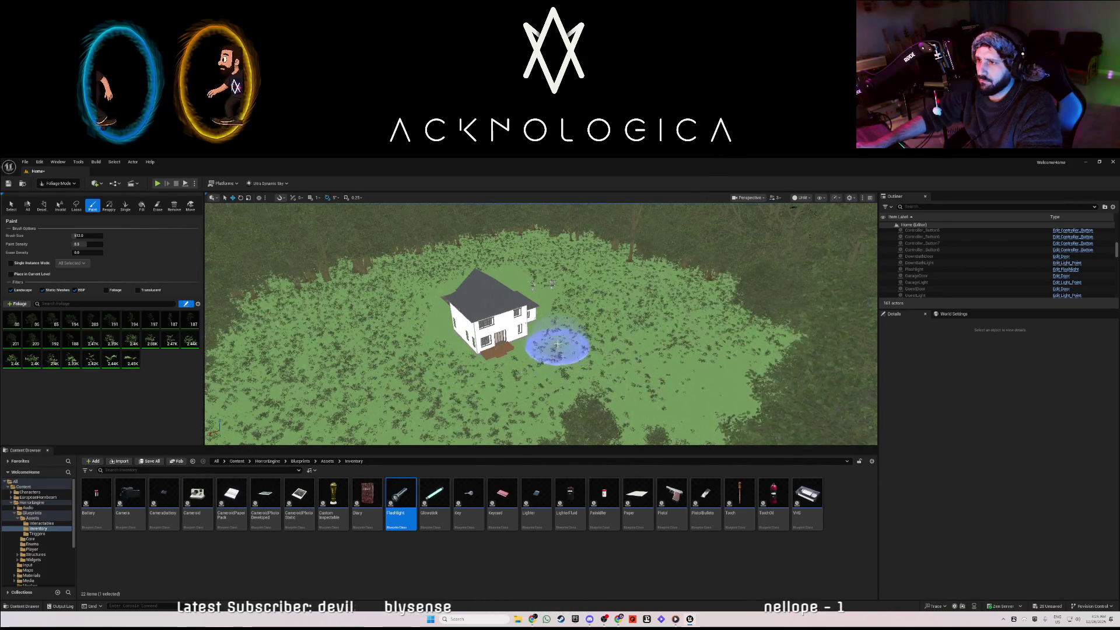
drag(556, 336, 552, 347)
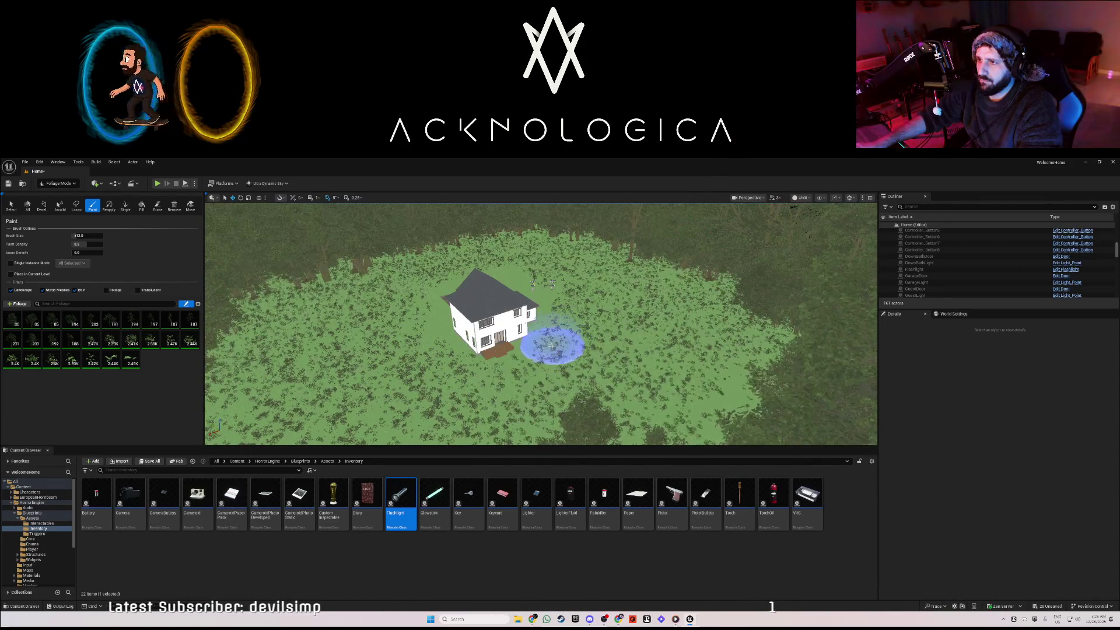
scroll(529, 382, up, 5)
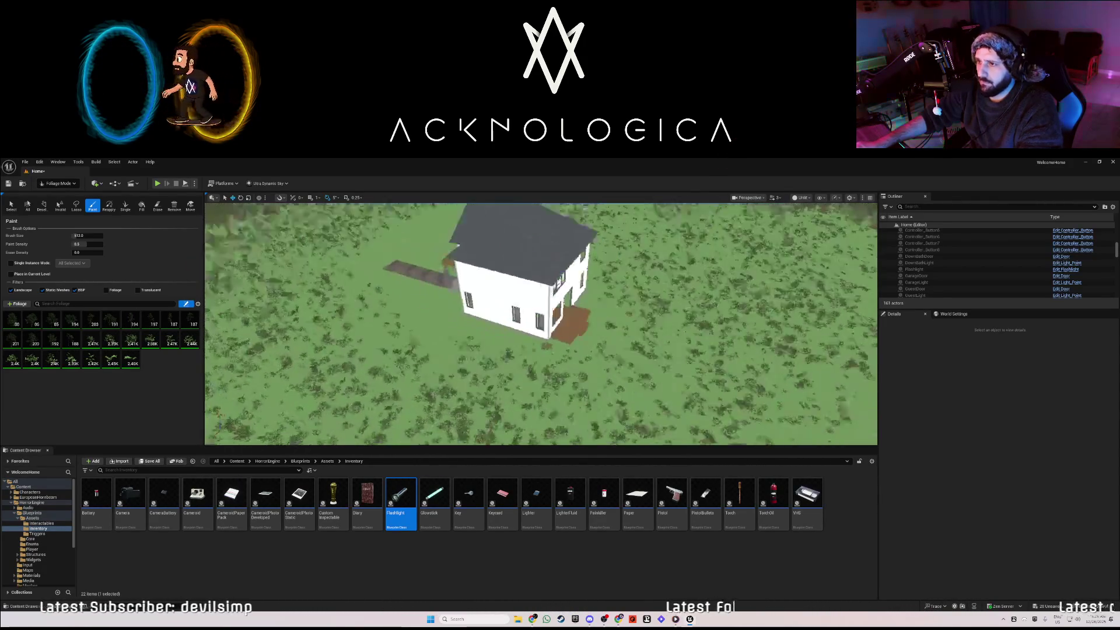
mouse_move(548, 366)
mouse_down()
mouse_move(450, 338)
mouse_move(442, 305)
mouse_move(325, 375)
mouse_move(375, 362)
mouse_move(405, 295)
mouse_move(406, 257)
mouse_move(438, 303)
mouse_move(450, 286)
mouse_move(470, 307)
mouse_move(480, 355)
mouse_move(400, 380)
mouse_move(566, 401)
mouse_move(637, 375)
mouse_move(312, 380)
mouse_move(423, 379)
mouse_move(413, 344)
mouse_move(442, 367)
mouse_up()
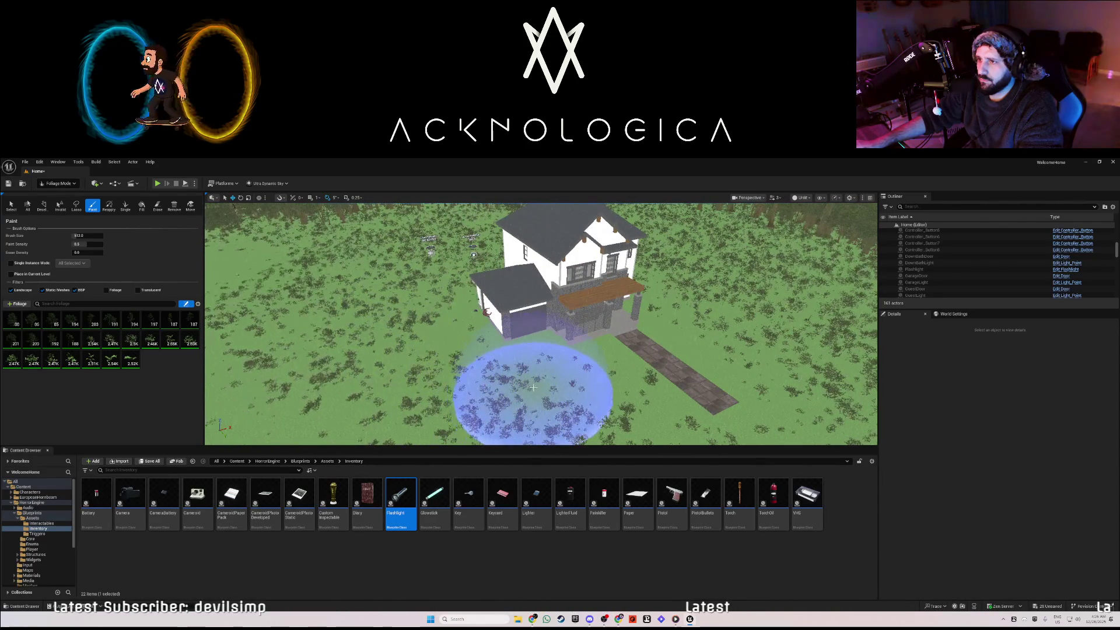
mouse_move(263, 376)
mouse_down()
mouse_move(275, 317)
mouse_move(338, 362)
mouse_up()
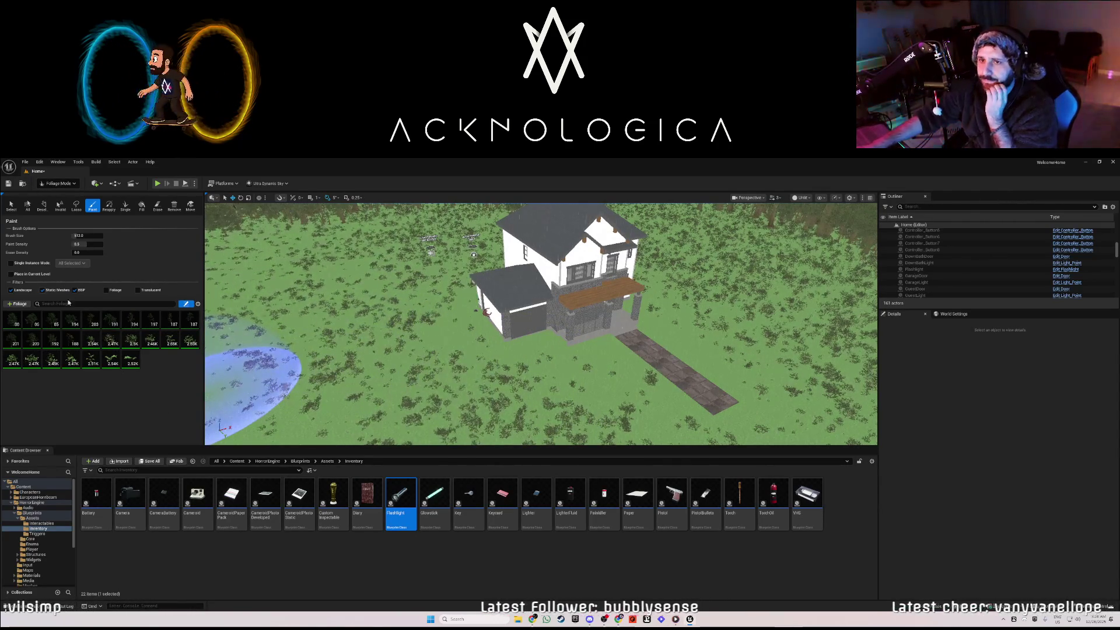
Set the foliage paint density to 1.0
click(78, 244)
key(Return)
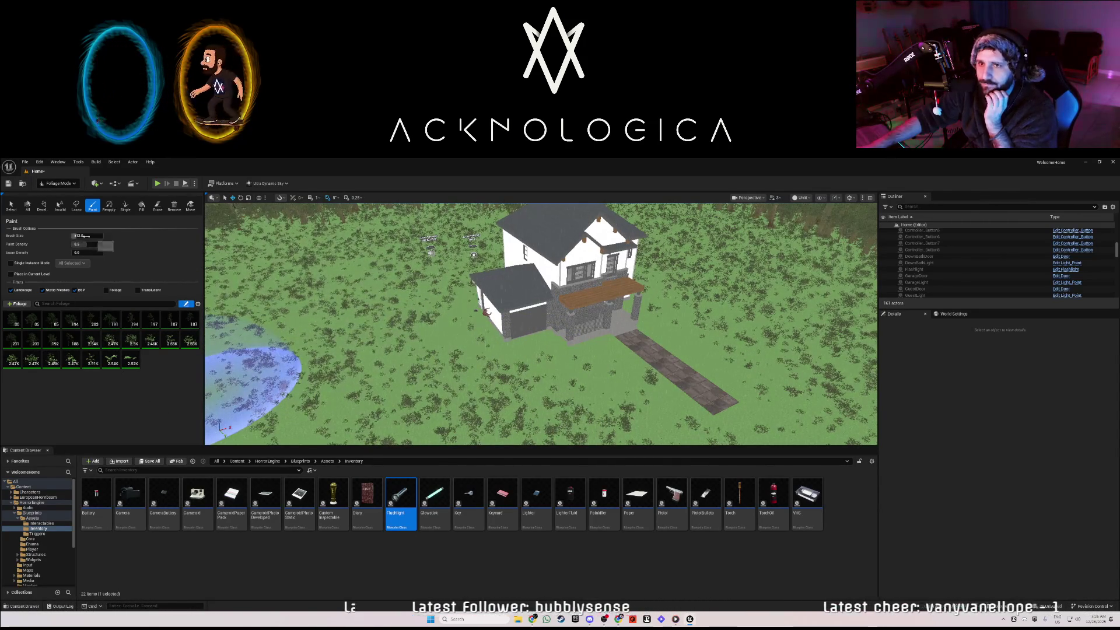
click(98, 245)
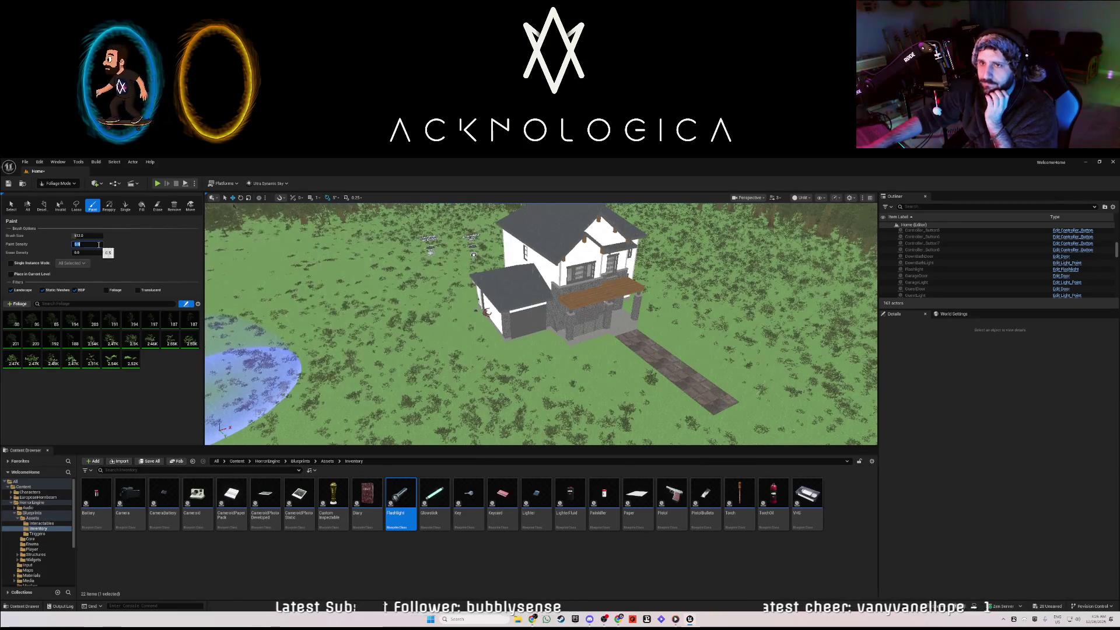
text(1)
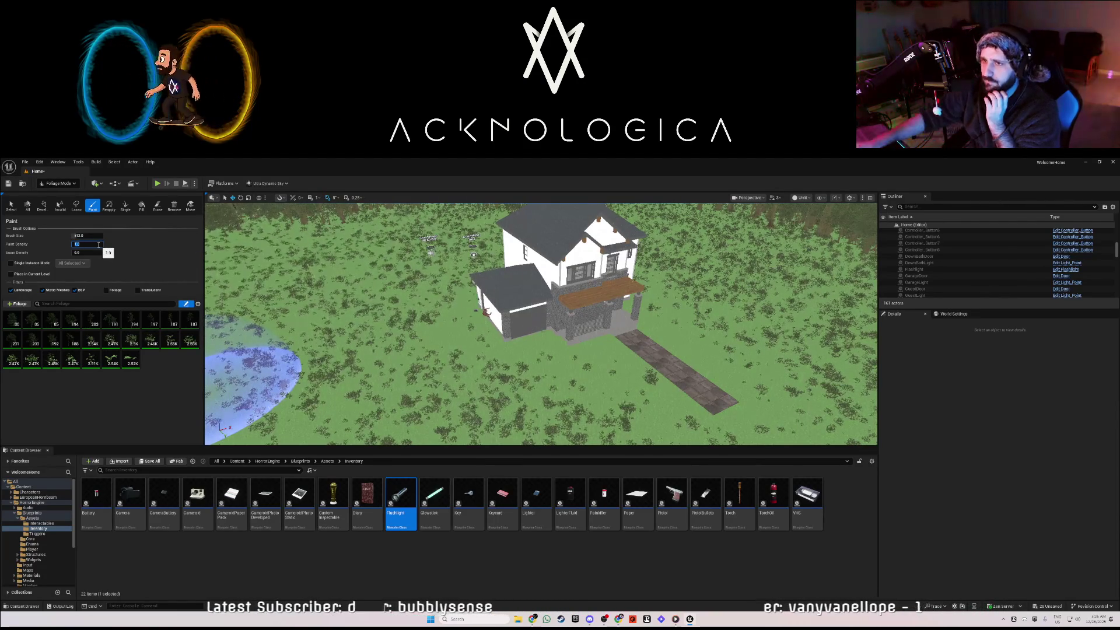
click(405, 348)
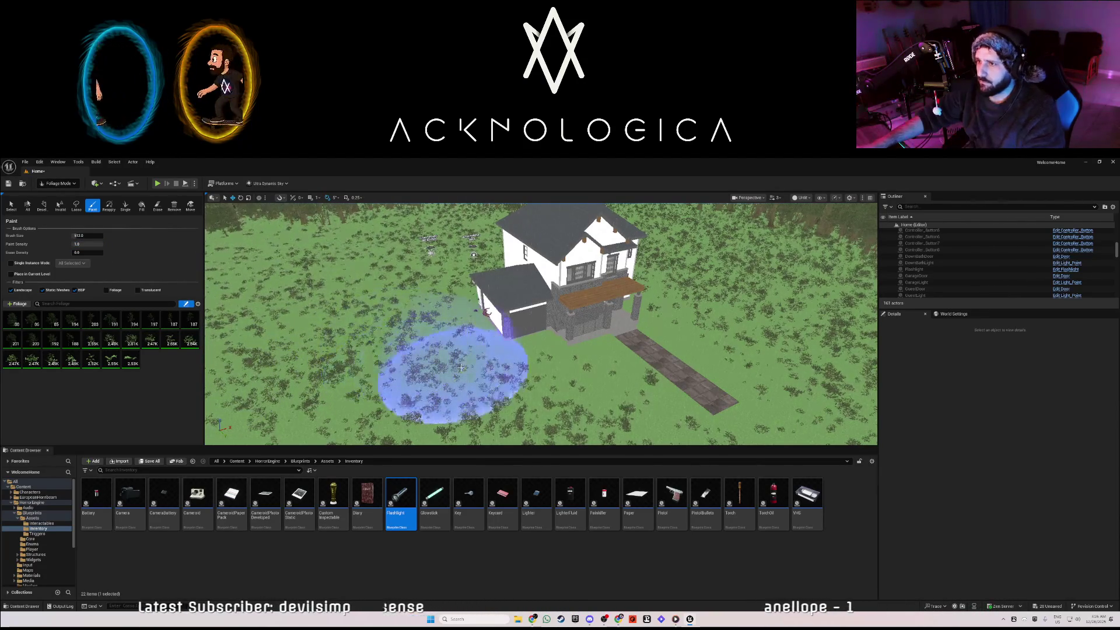
Paint denser foliage near the front path and across the lawn, then launch Play In Editor with Alt+P
mouse_move(511, 375)
mouse_down()
mouse_move(613, 433)
mouse_move(780, 387)
mouse_move(723, 303)
mouse_move(700, 315)
mouse_move(700, 296)
mouse_move(800, 388)
mouse_move(831, 435)
mouse_move(800, 400)
mouse_move(712, 376)
mouse_move(769, 402)
mouse_move(793, 325)
mouse_move(677, 374)
mouse_move(575, 357)
mouse_move(554, 317)
mouse_move(430, 317)
mouse_move(331, 288)
mouse_move(362, 254)
mouse_up()
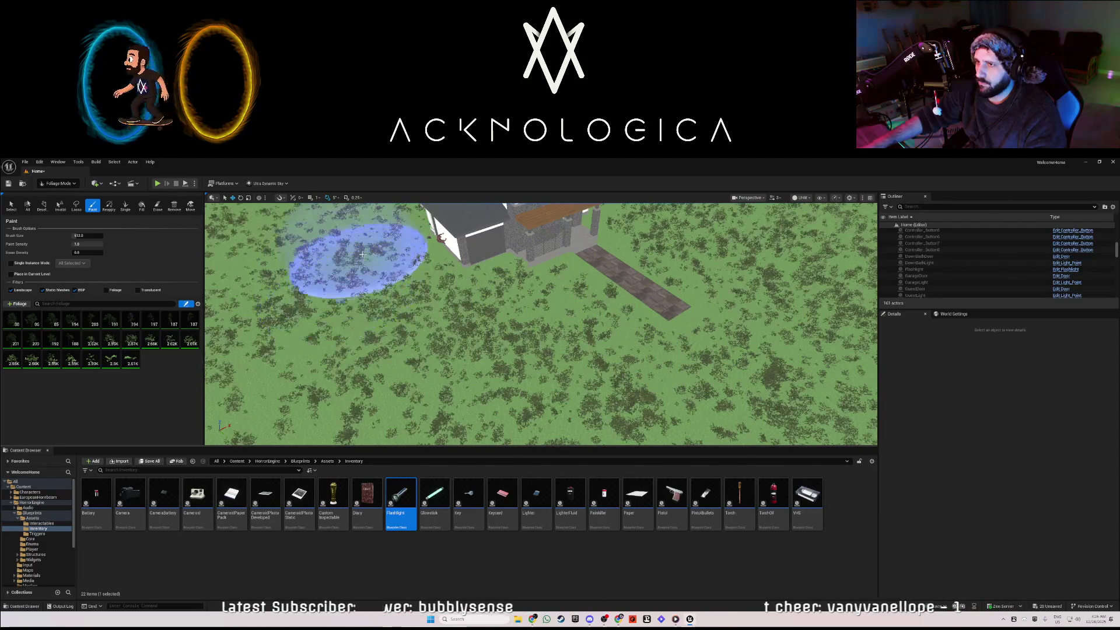
scroll(325, 337, down, 10)
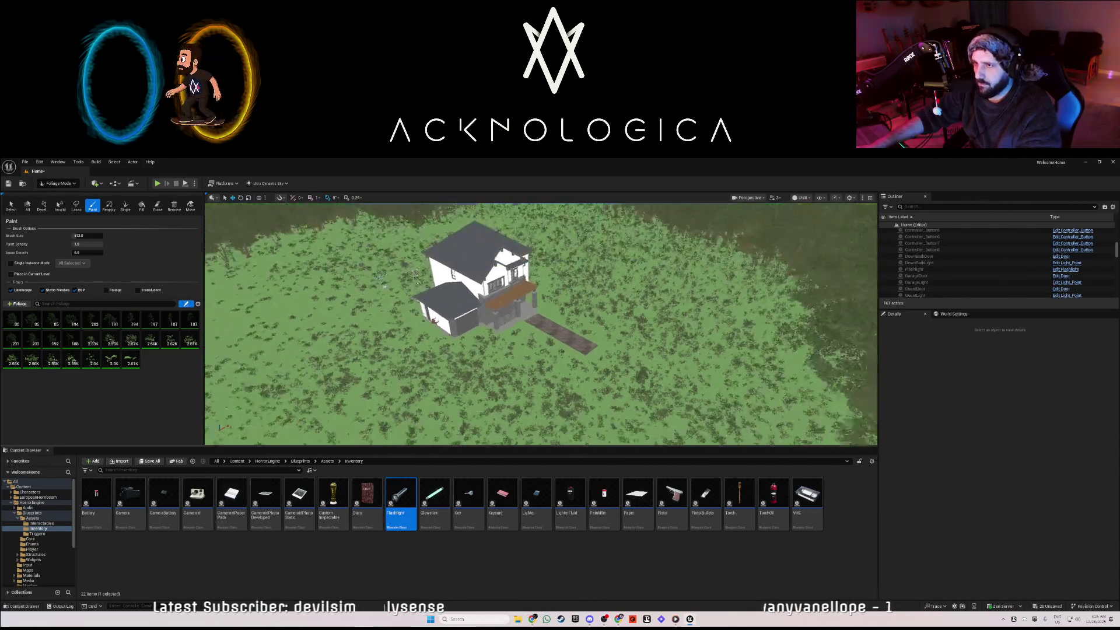
scroll(334, 337, up, 10)
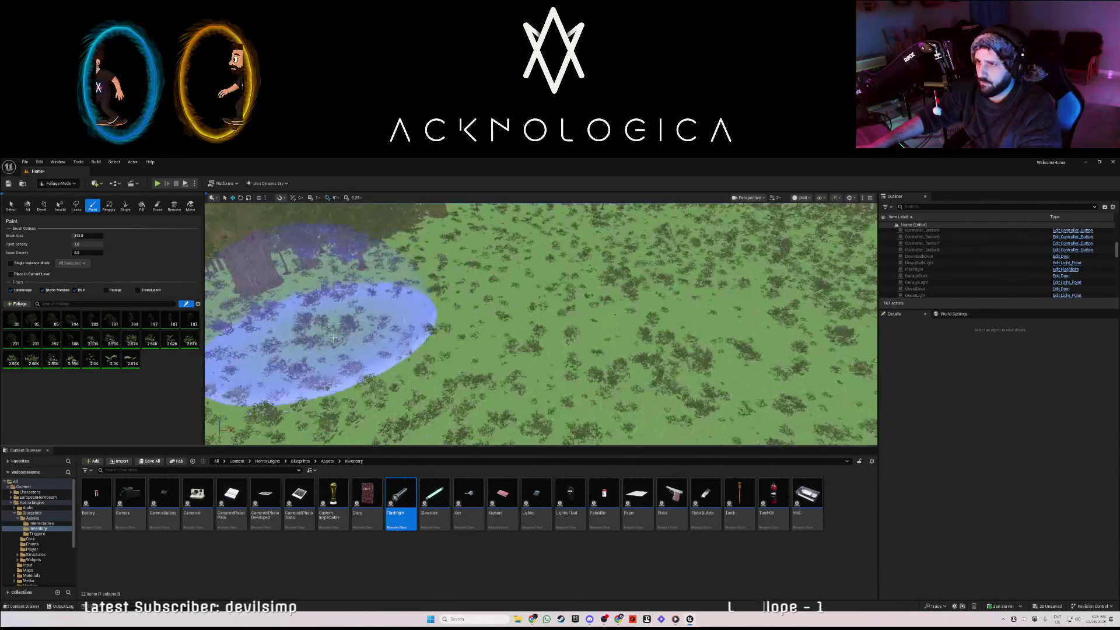
scroll(566, 341, up, 5)
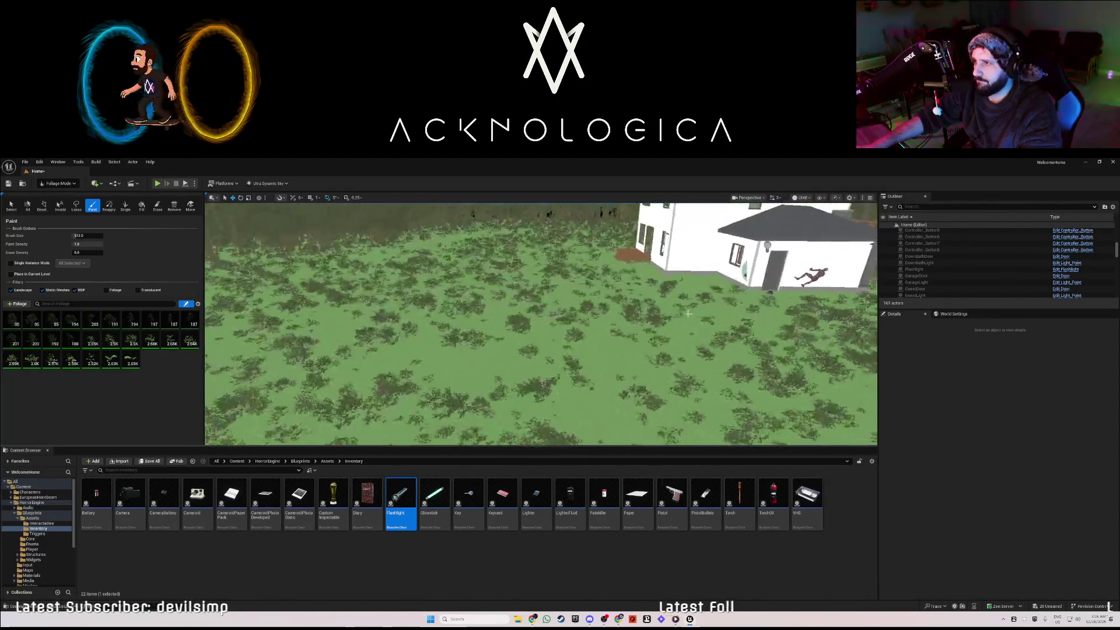
drag(690, 295, 631, 290)
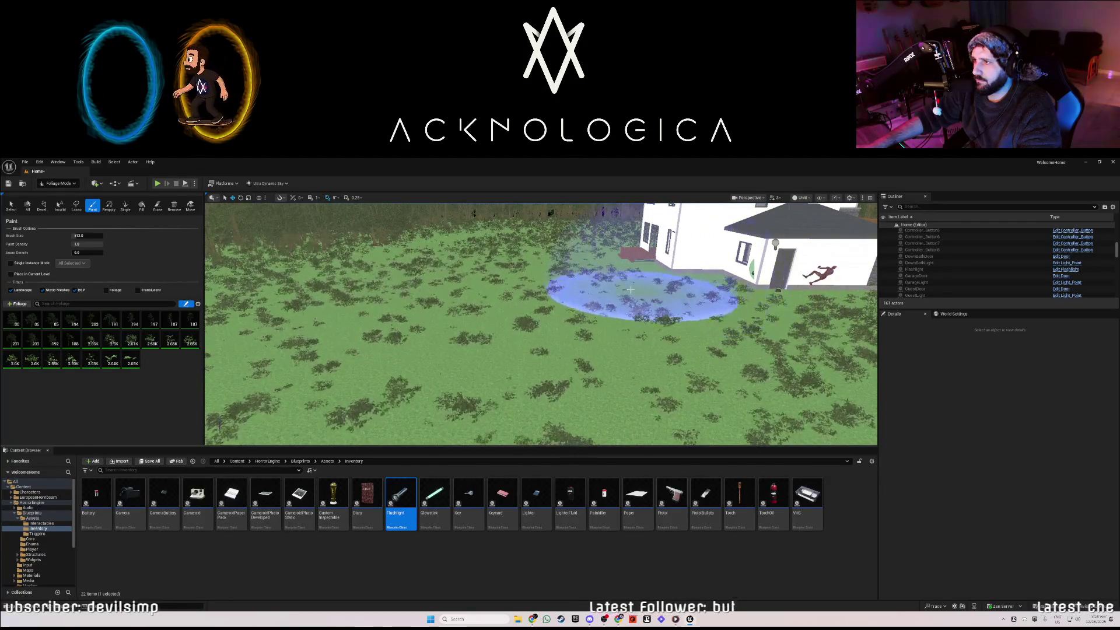
scroll(585, 276, up, 10)
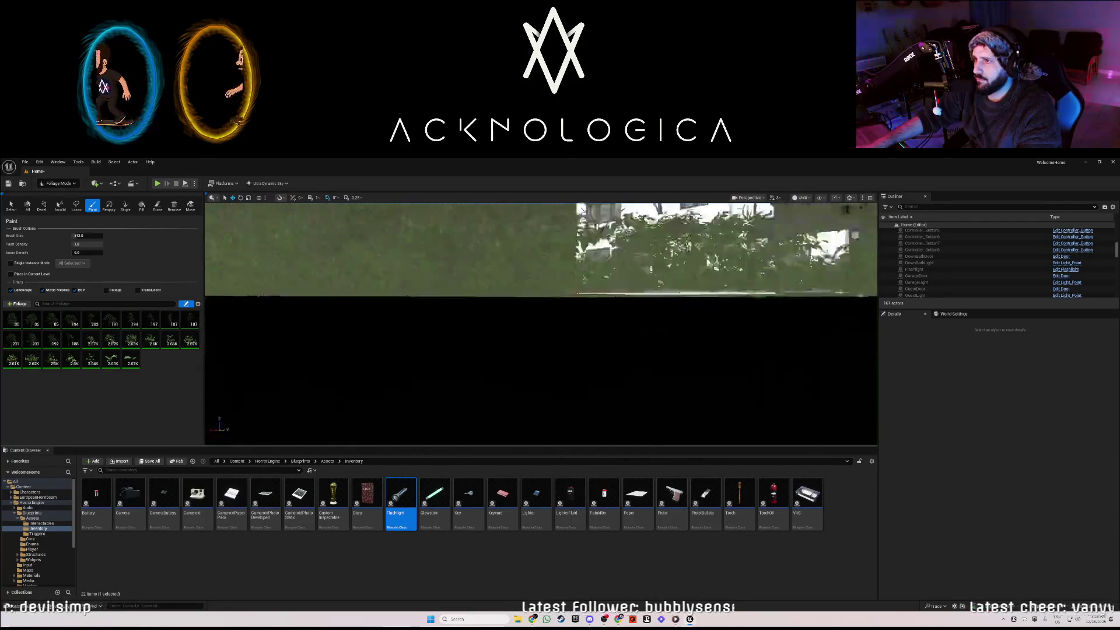
scroll(570, 290, down, 10)
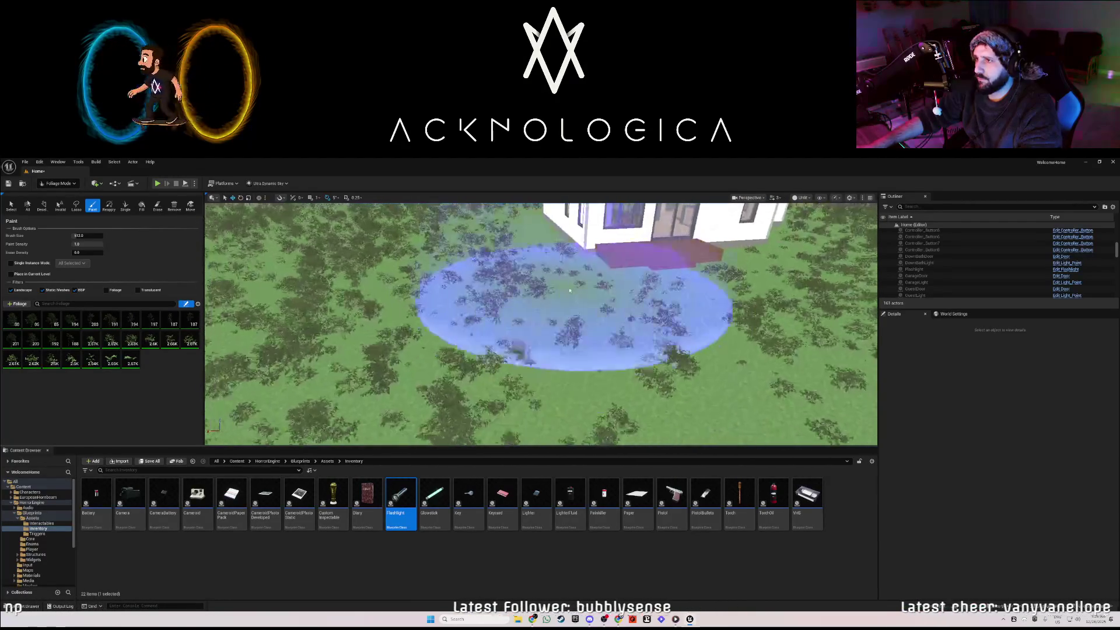
mouse_move(593, 376)
mouse_down()
mouse_move(405, 328)
mouse_move(421, 244)
mouse_move(459, 234)
mouse_move(402, 362)
mouse_move(523, 360)
mouse_up()
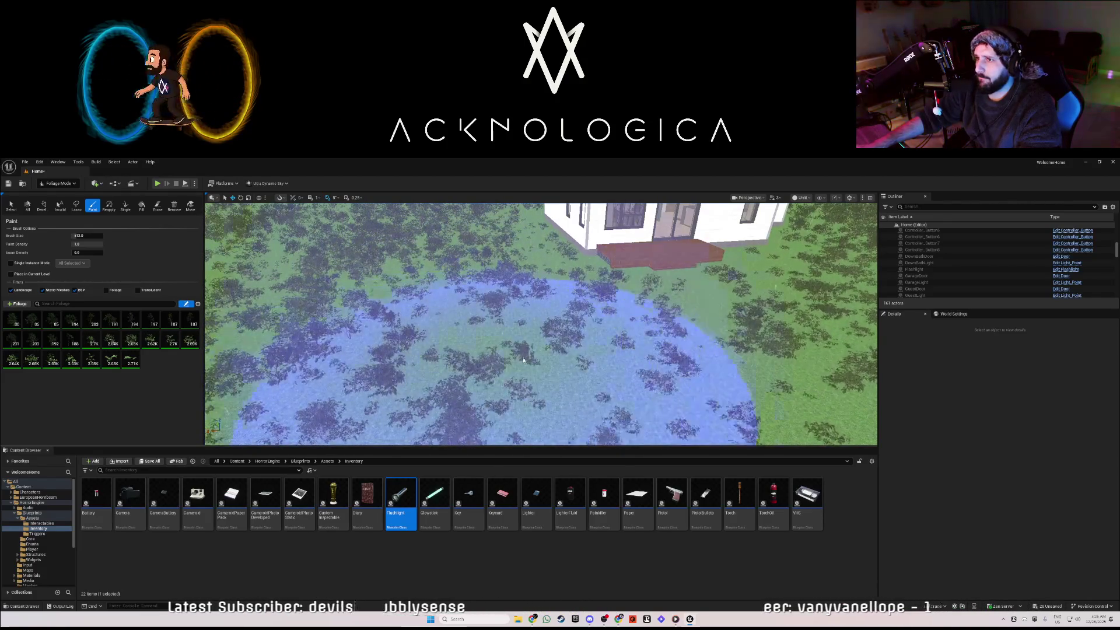
drag(691, 364, 578, 359)
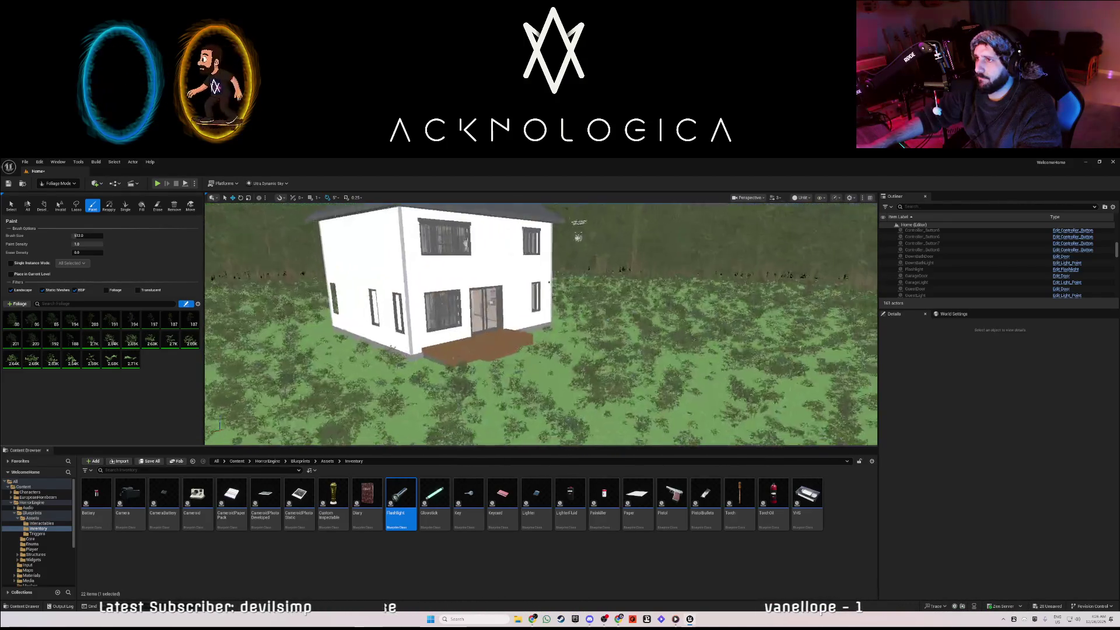
drag(467, 345, 462, 353)
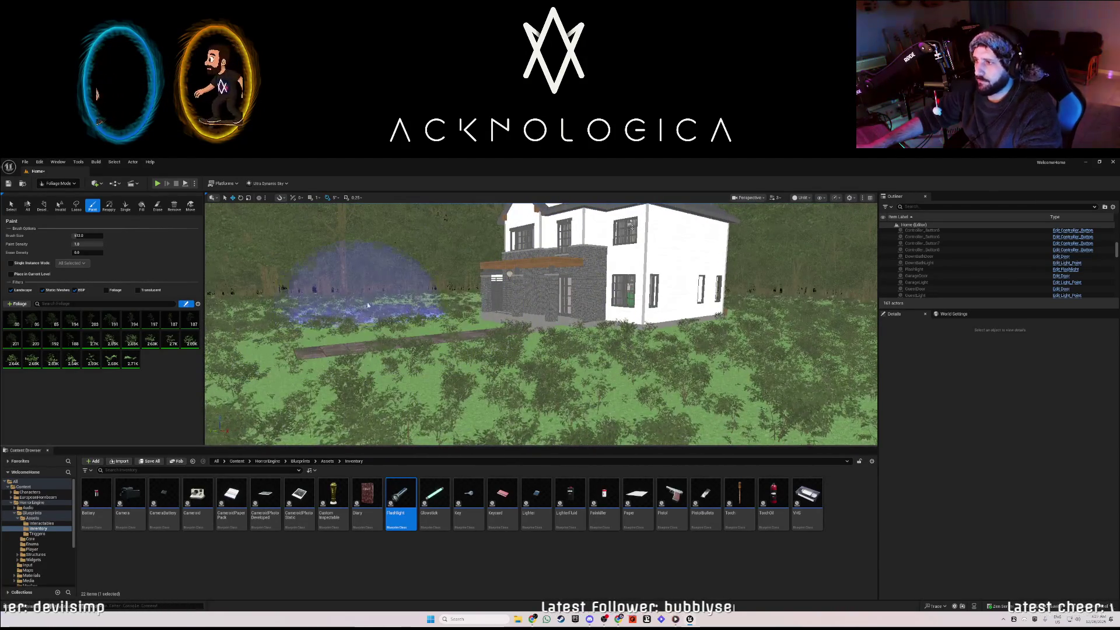
key(alt+p)
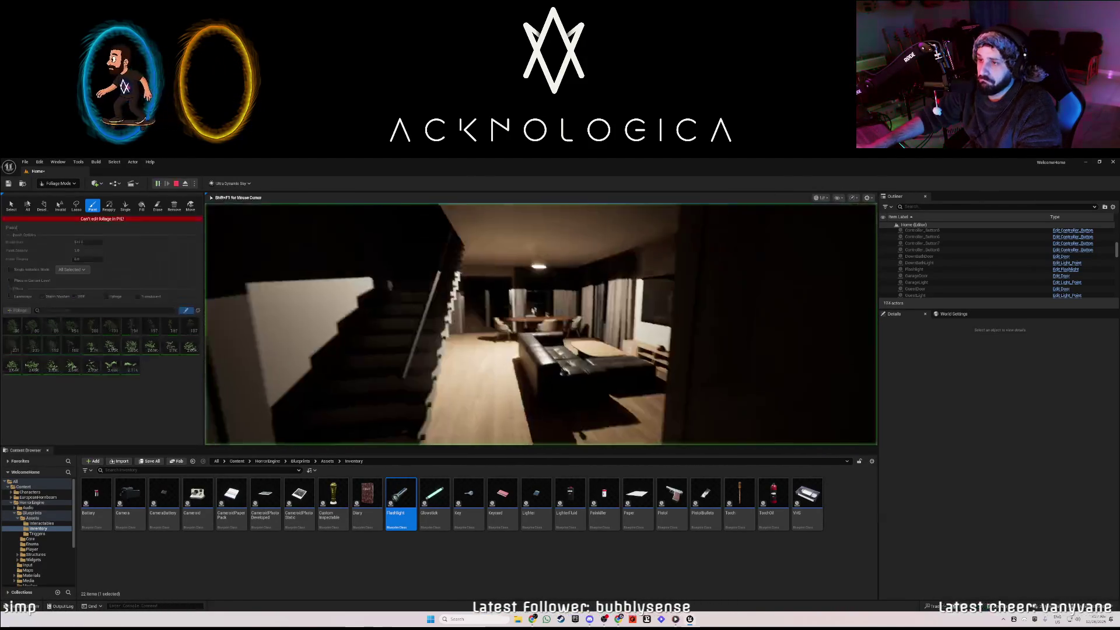
Walk to the sofa, pick up the flashlight, carry it to the dark doorway, then stop playing
key(w)
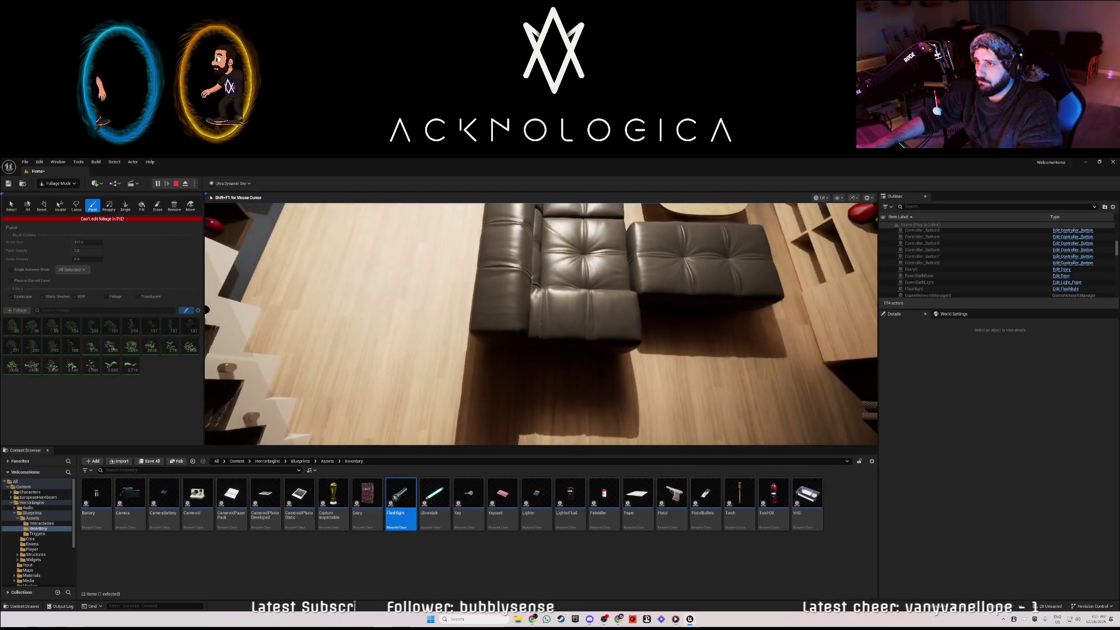
key(e)
key(w)
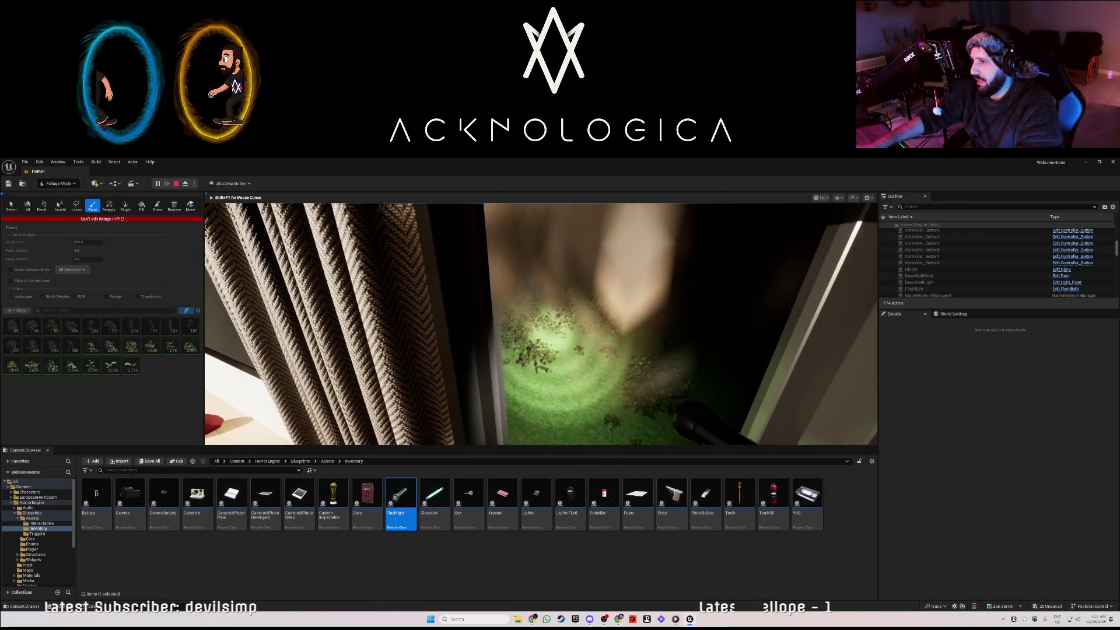
key(Escape)
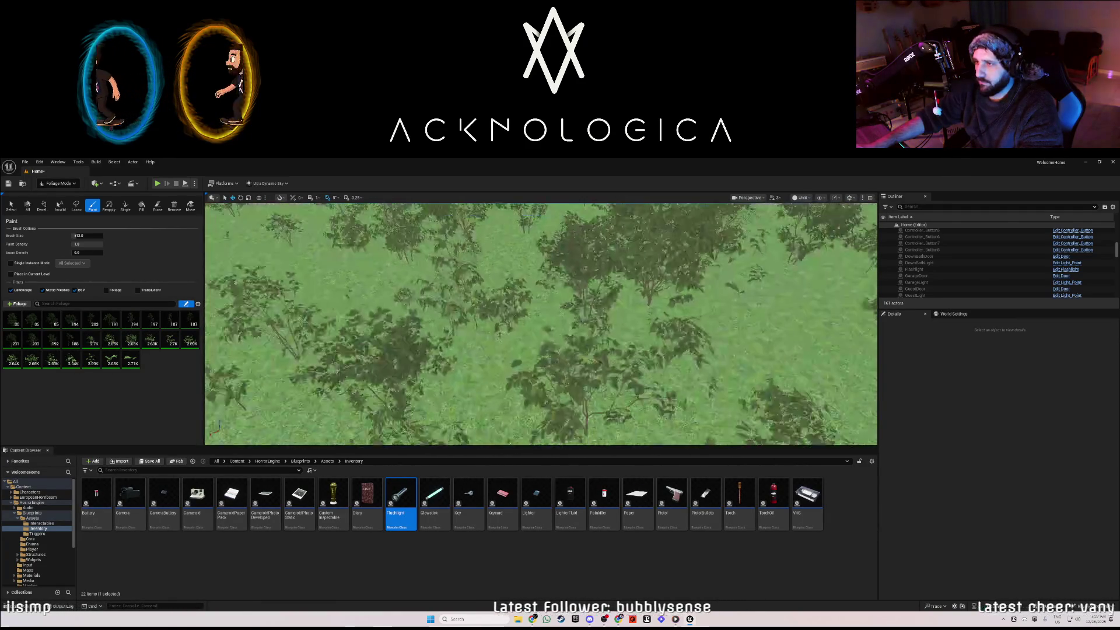
Switch to Selection Mode, select Landscape in the Outliner, and launch Quixel Bridge from the Window menu
click(57, 183)
click(59, 191)
click(155, 251)
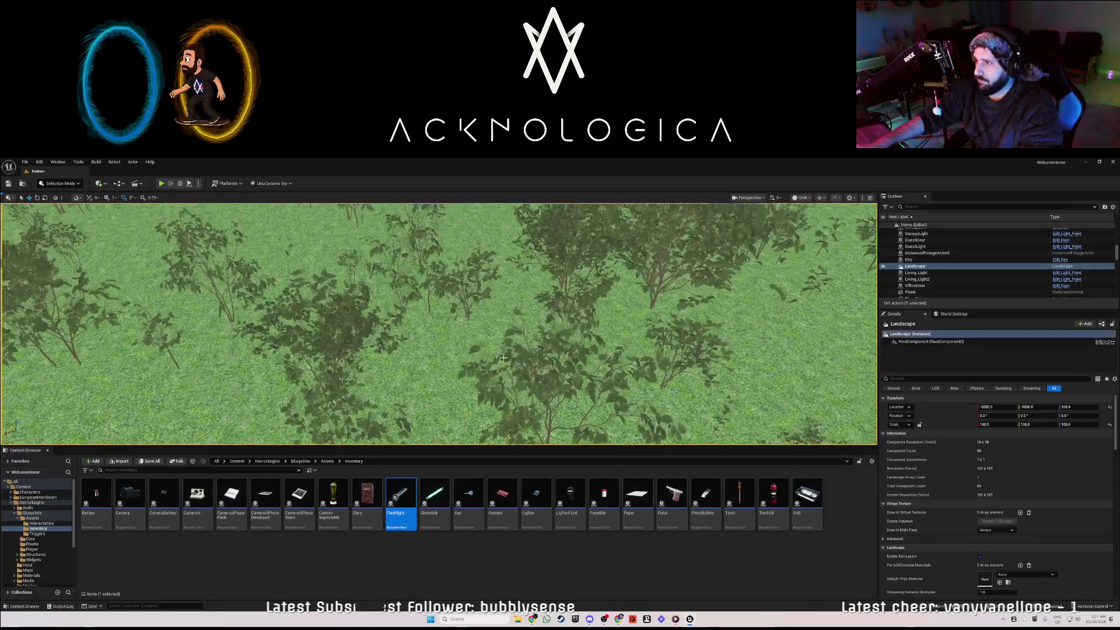
scroll(972, 513, down, 2)
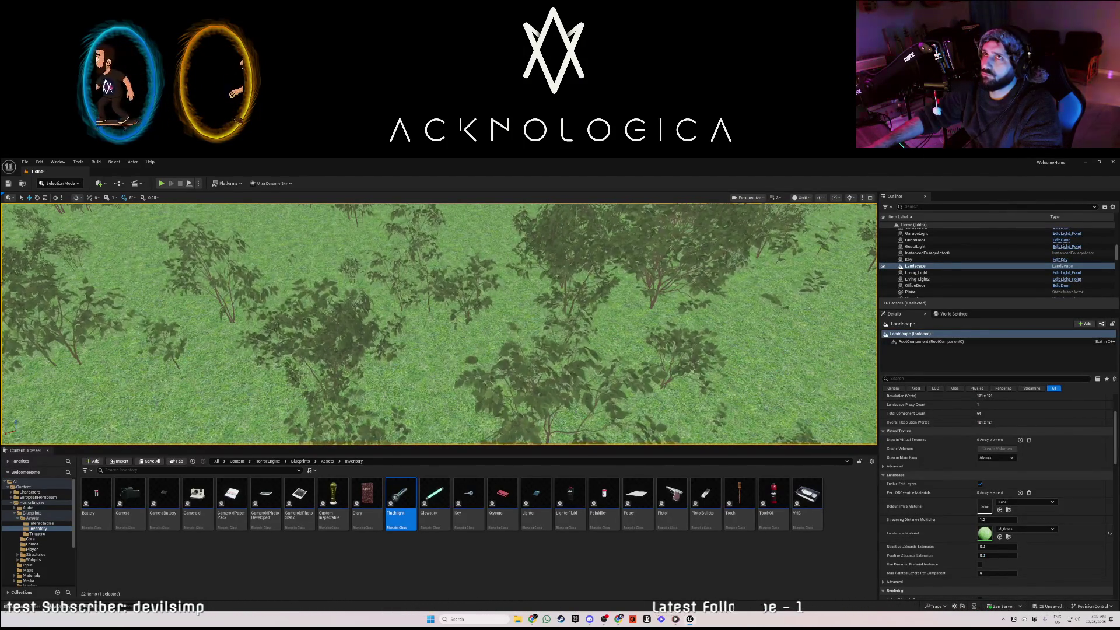
click(57, 162)
click(99, 376)
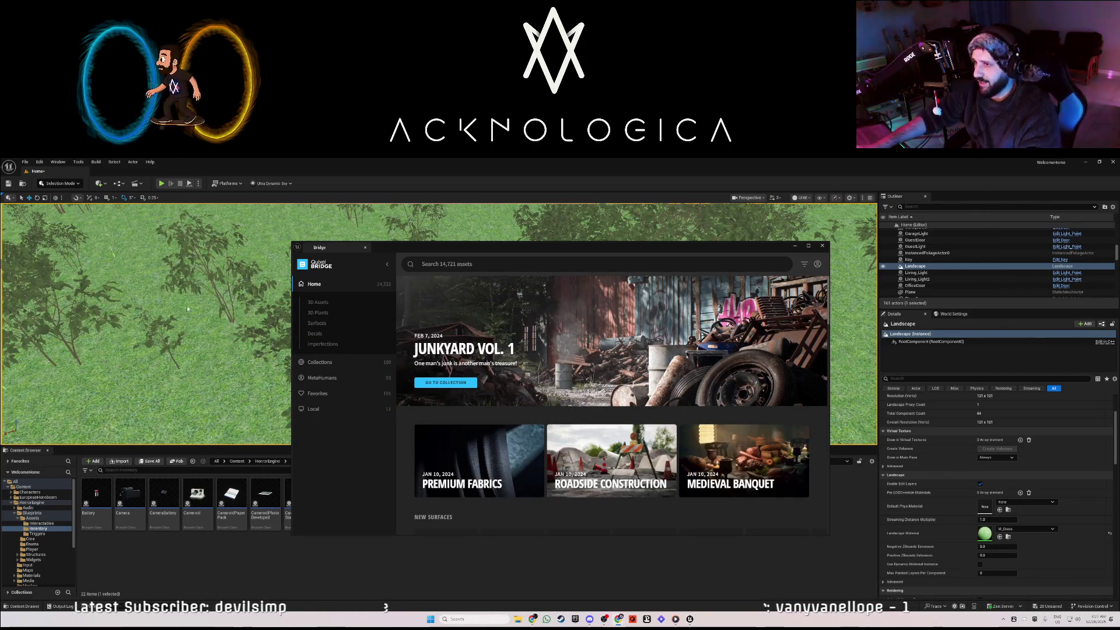
Filter Favorites to Surfaces > Grass, then download Wild Grass and Ferns and add it to the project
click(358, 392)
click(317, 370)
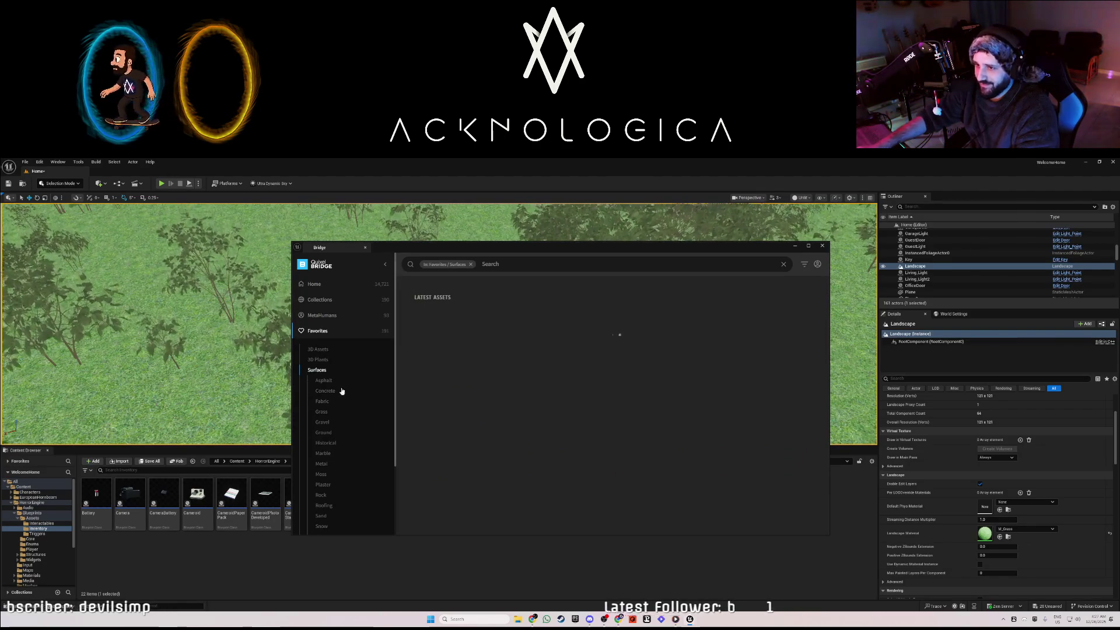
click(332, 413)
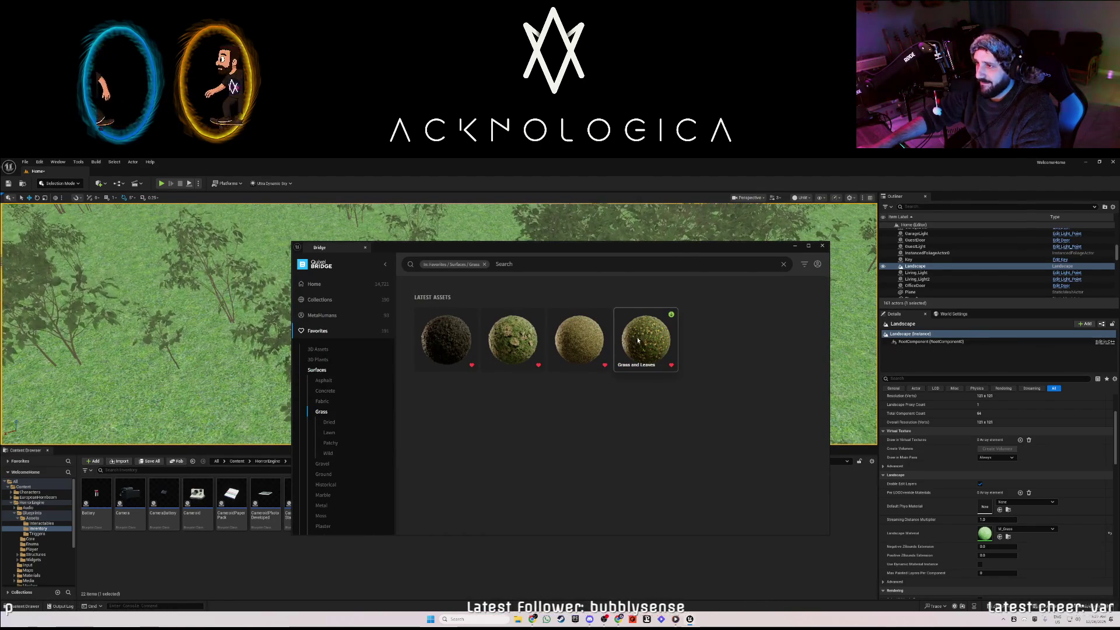
click(461, 343)
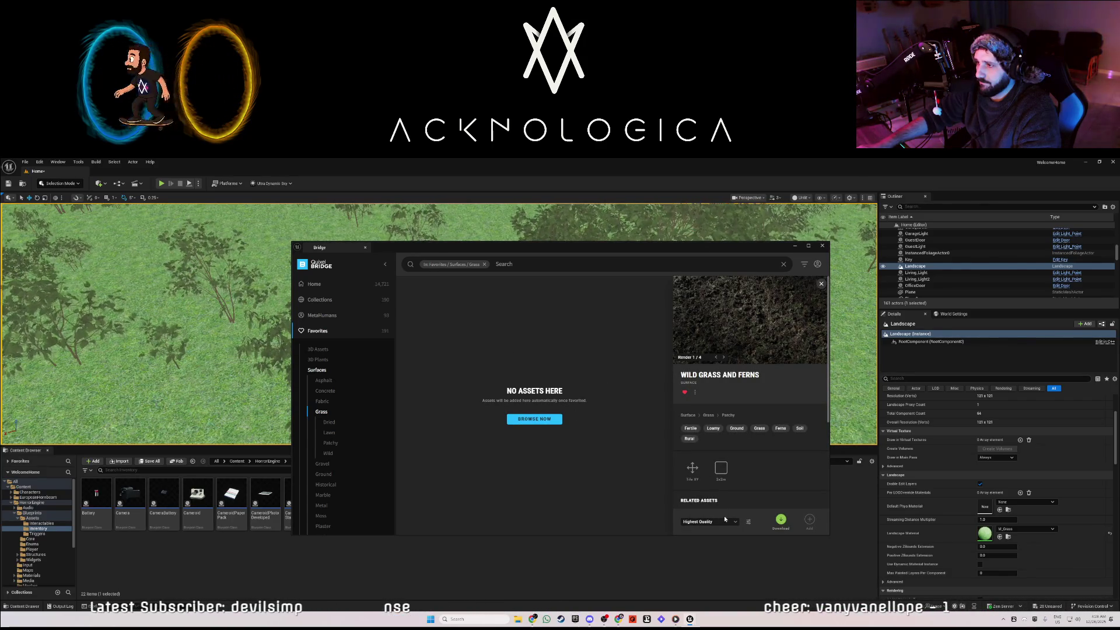
click(782, 520)
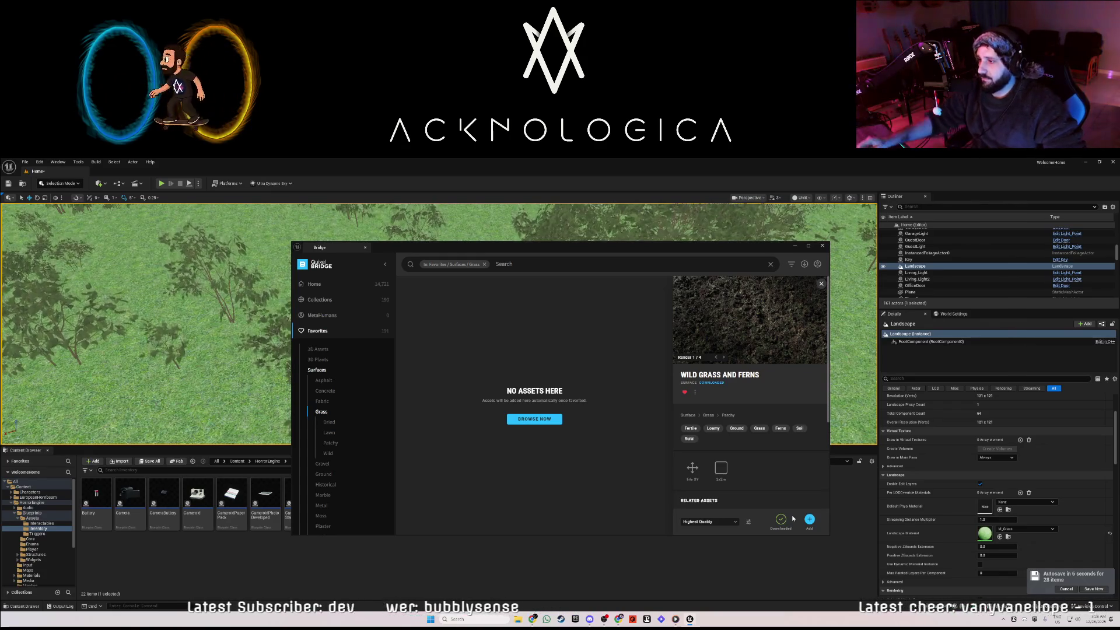
click(808, 520)
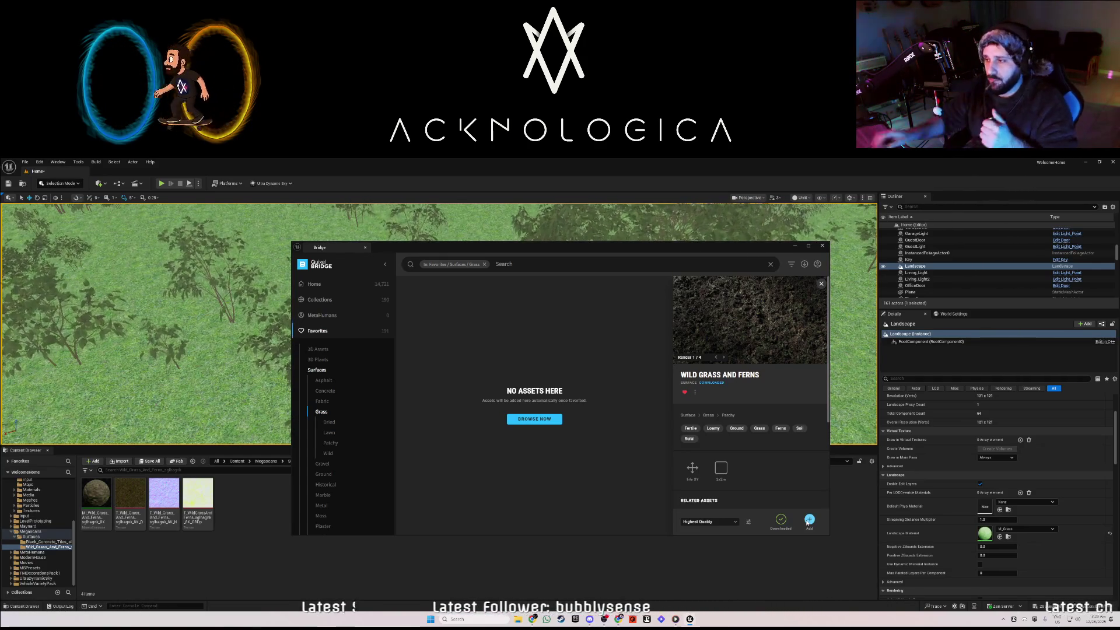
Close Quixel Bridge now that Wild Grass and Ferns is in the project
click(823, 246)
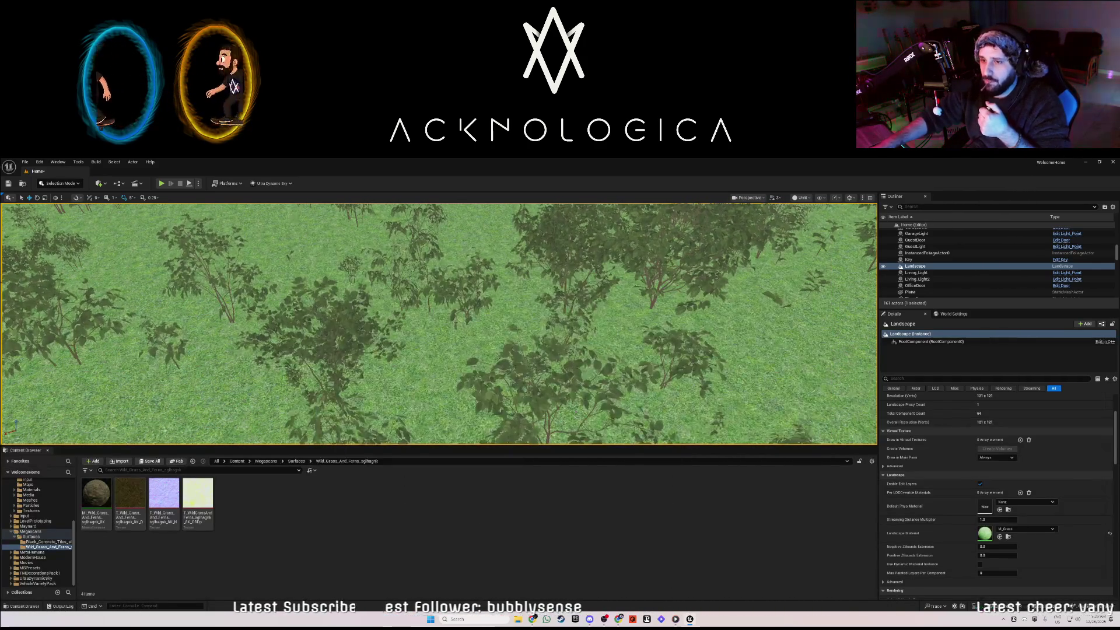
Assign MI_Wild_Grass as the Landscape Material and return the viewport to Lit shading
click(98, 492)
mouse_move(99, 492)
mouse_down()
mouse_move(764, 509)
mouse_move(986, 532)
mouse_up()
mouse_move(671, 387)
mouse_down()
mouse_move(671, 298)
mouse_move(618, 299)
mouse_move(642, 300)
mouse_move(630, 304)
mouse_move(659, 388)
mouse_up()
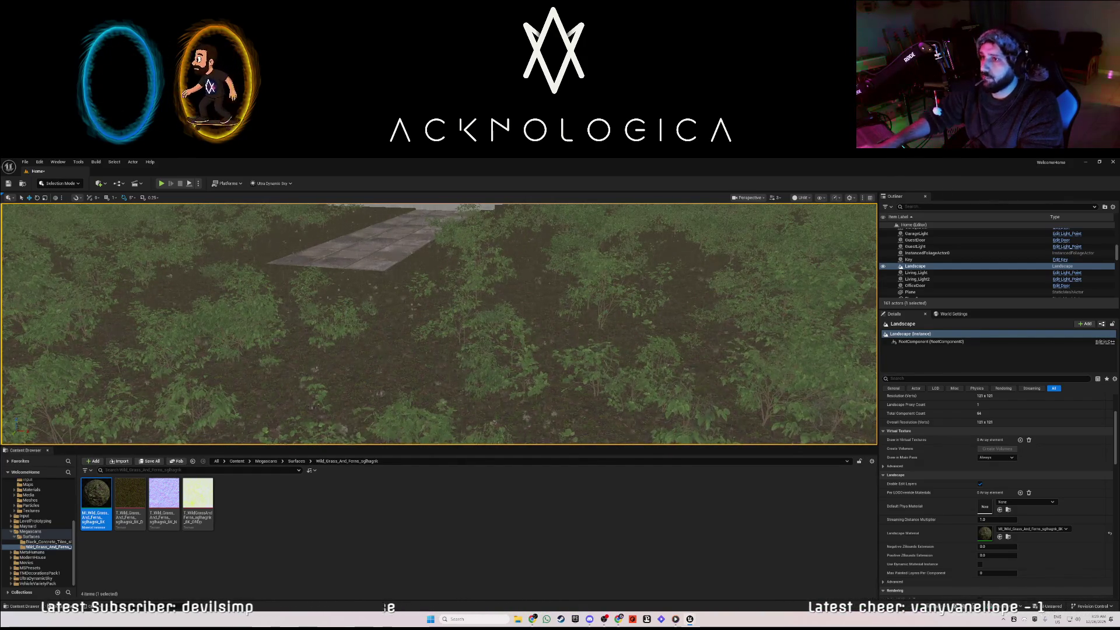
scroll(439, 324, up, 10)
scroll(439, 324, up, 5)
scroll(439, 324, down, 3)
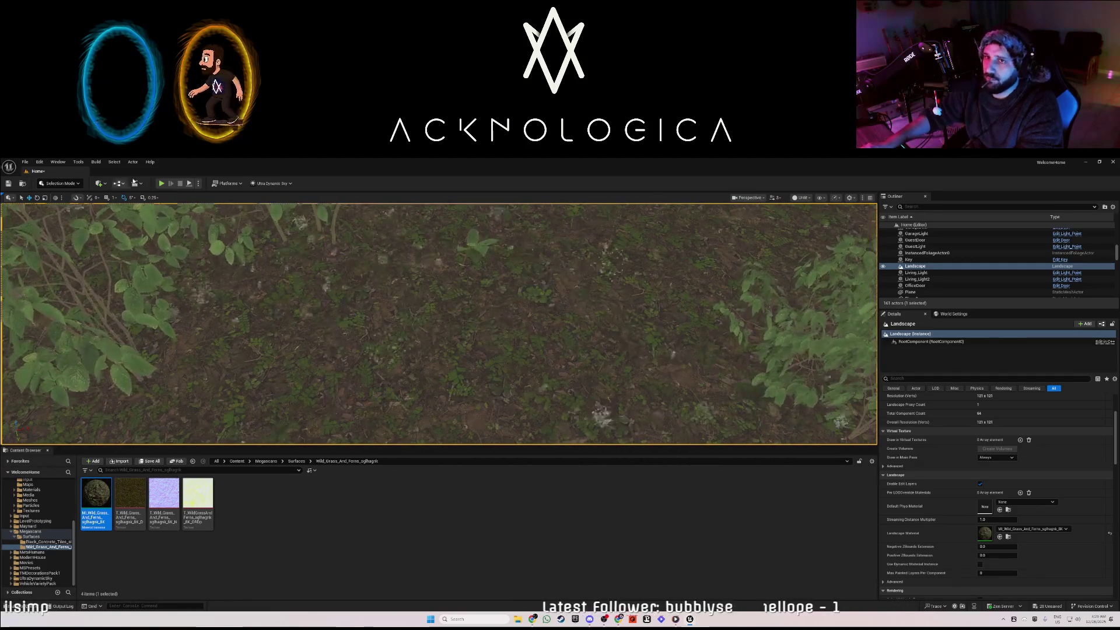
click(801, 197)
click(800, 227)
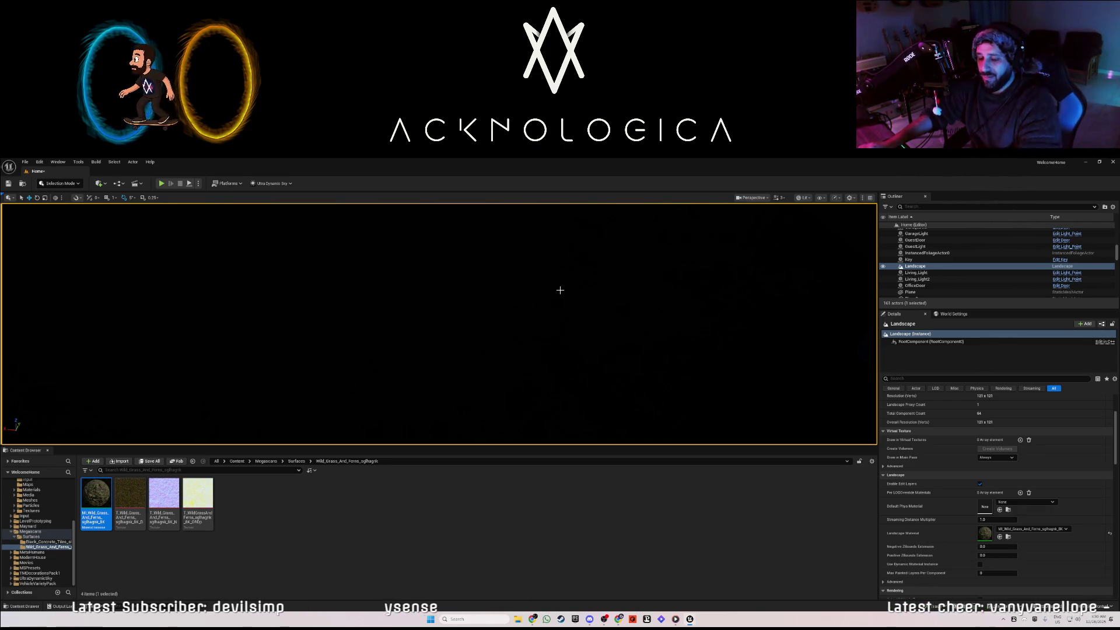
Look around the dark house and switch the viewport to Unlit shading
mouse_move(464, 272)
mouse_down()
mouse_move(496, 278)
mouse_move(473, 275)
mouse_move(450, 298)
mouse_move(437, 274)
mouse_move(449, 304)
mouse_move(417, 283)
mouse_move(426, 301)
mouse_up()
mouse_move(580, 298)
mouse_down()
mouse_move(582, 287)
mouse_move(569, 293)
mouse_up()
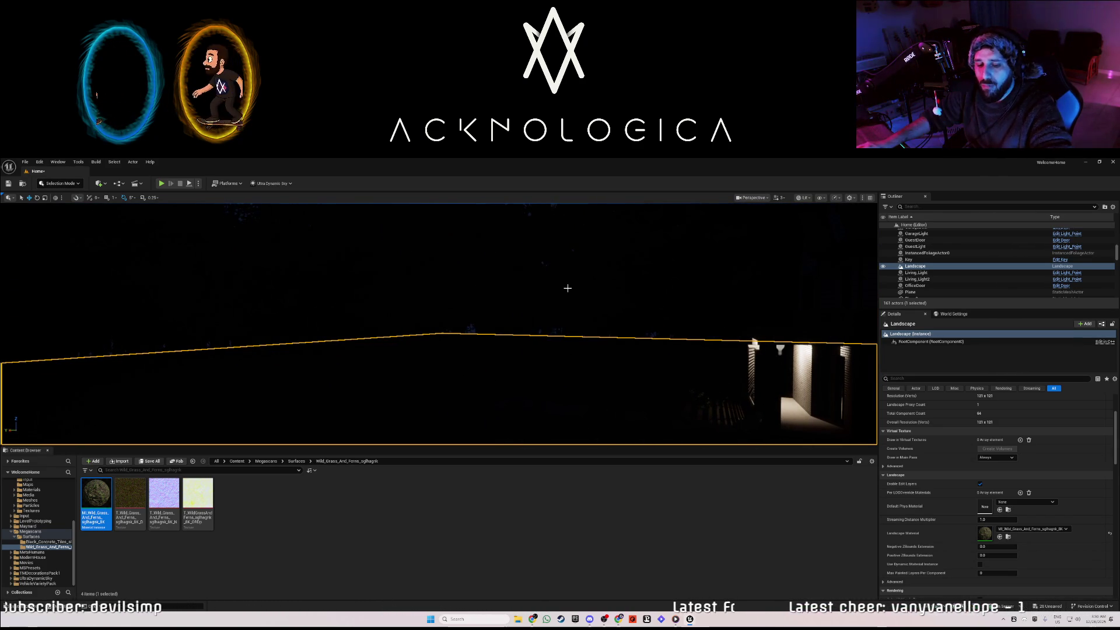
drag(568, 288, 635, 231)
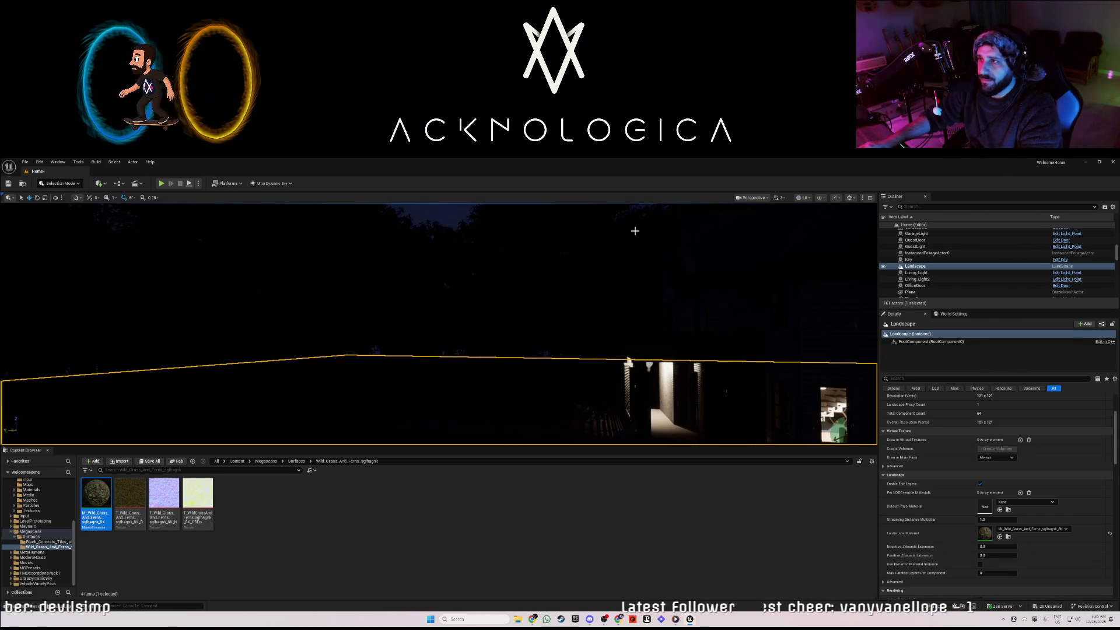
click(802, 198)
click(811, 225)
Return the viewport to Lit and show the Lights list in the Quick Add menu
mouse_move(548, 295)
mouse_down()
mouse_move(578, 286)
mouse_move(525, 286)
mouse_move(606, 286)
mouse_move(572, 287)
mouse_up()
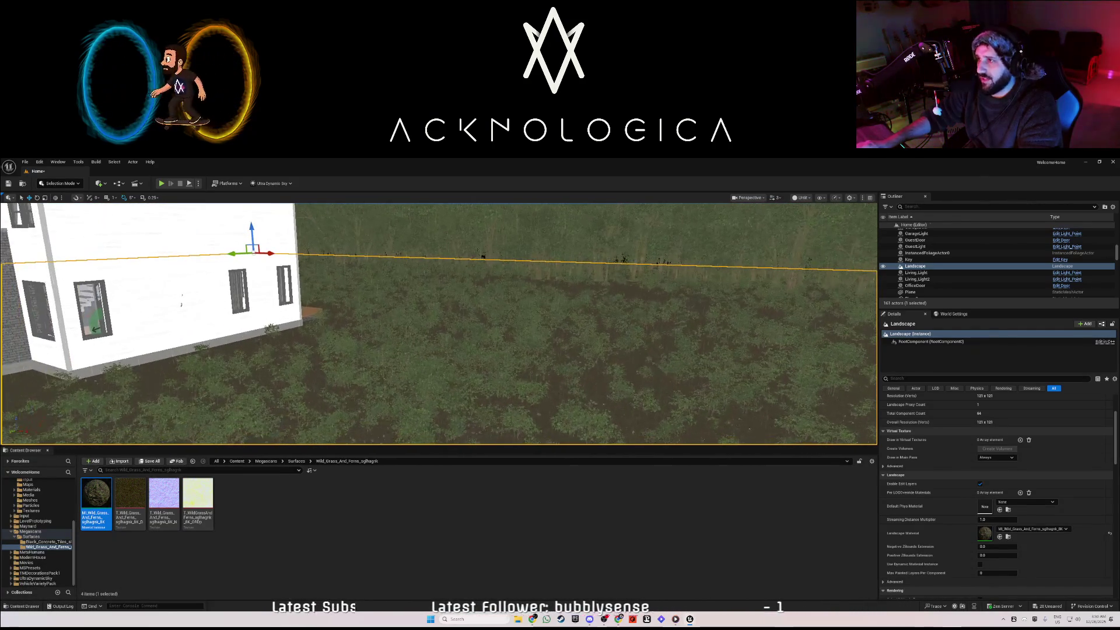
click(803, 198)
click(811, 215)
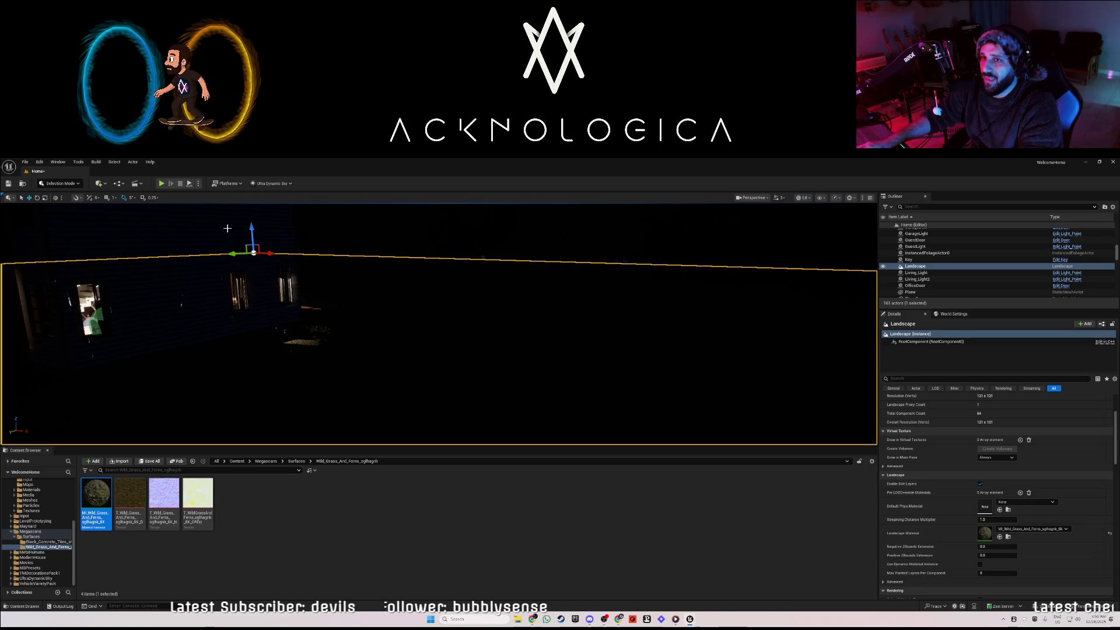
click(100, 184)
mouse_move(126, 259)
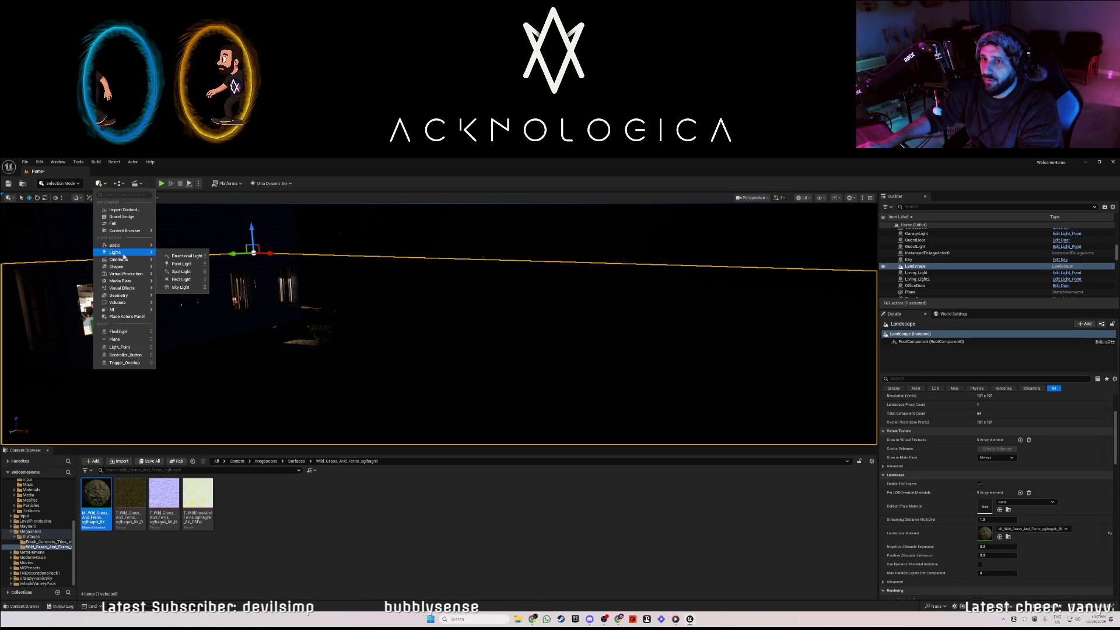
mouse_move(177, 263)
mouse_down()
mouse_move(502, 280)
mouse_move(505, 229)
mouse_up()
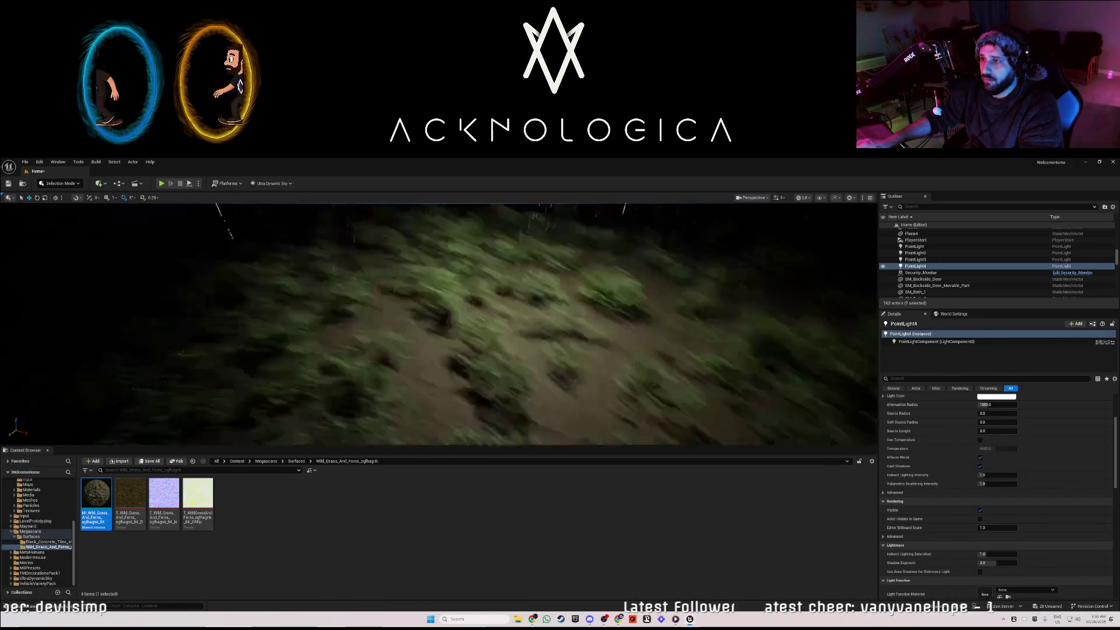
scroll(438, 325, up, 5)
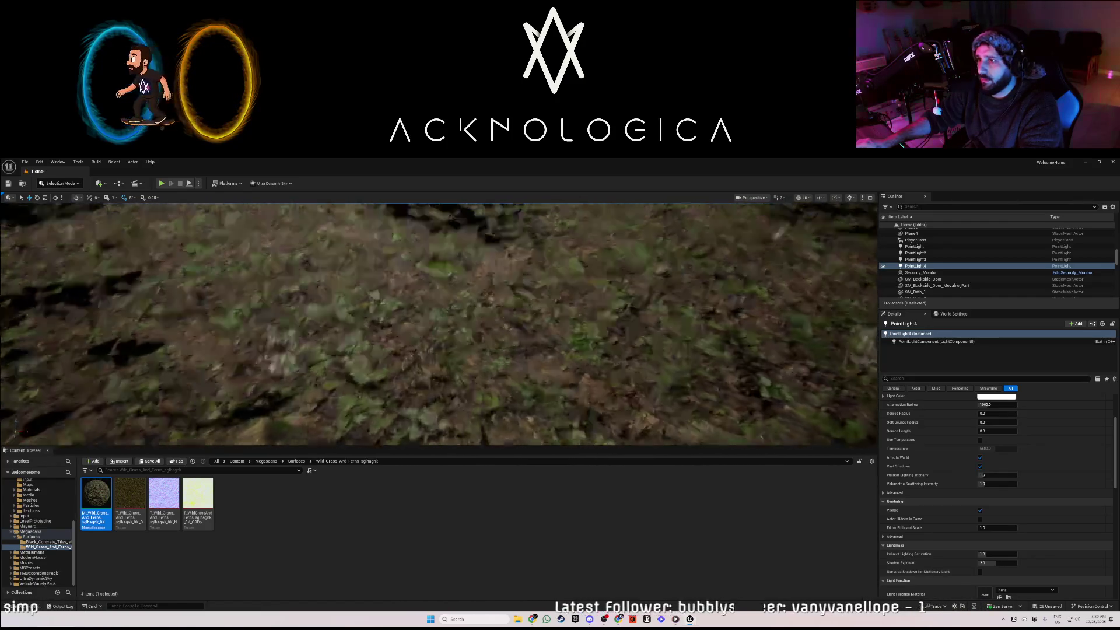
scroll(439, 324, down, 5)
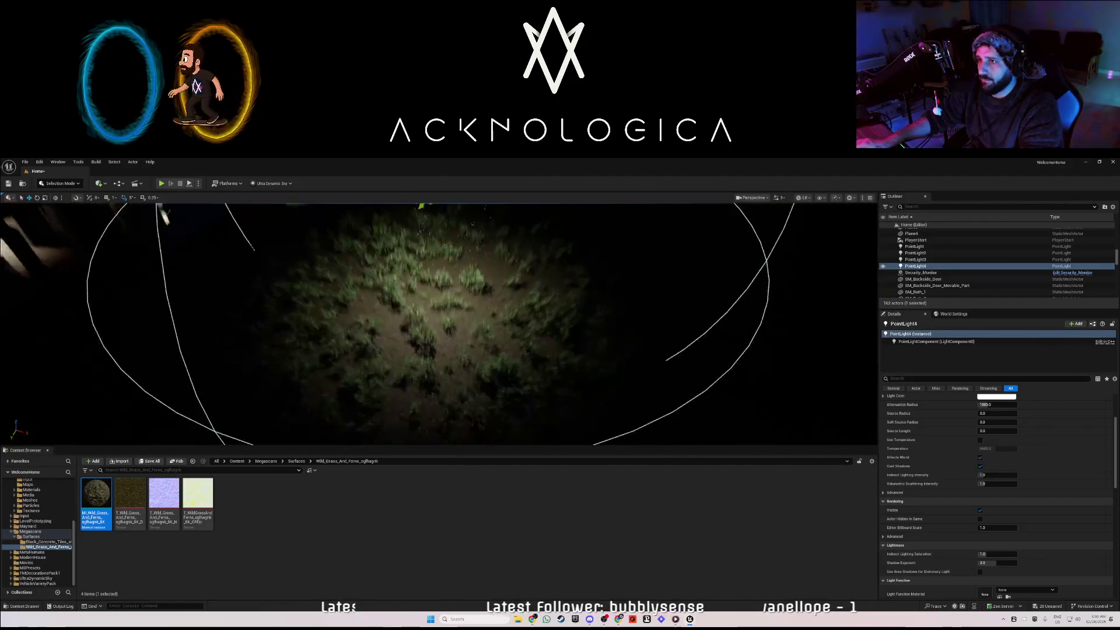
scroll(439, 325, up, 5)
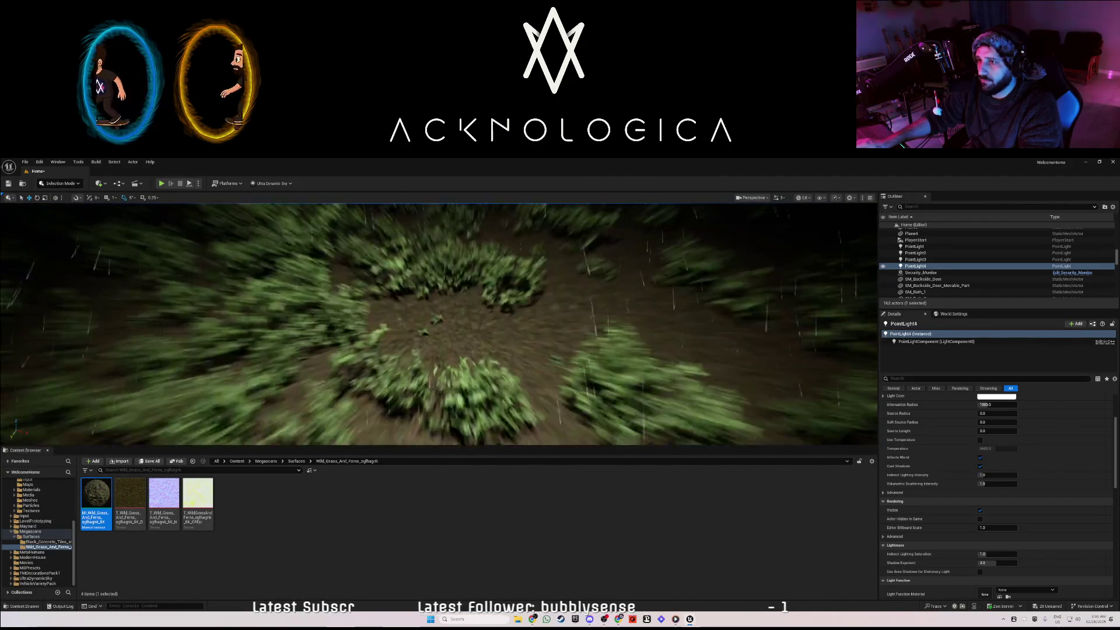
scroll(439, 325, up, 5)
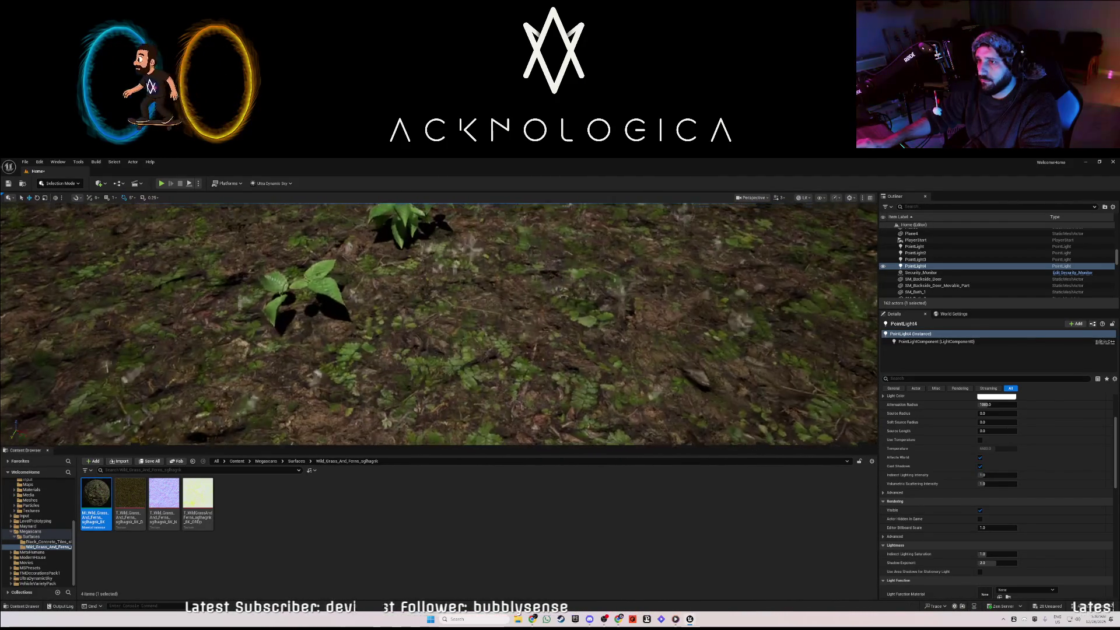
scroll(455, 284, down, 5)
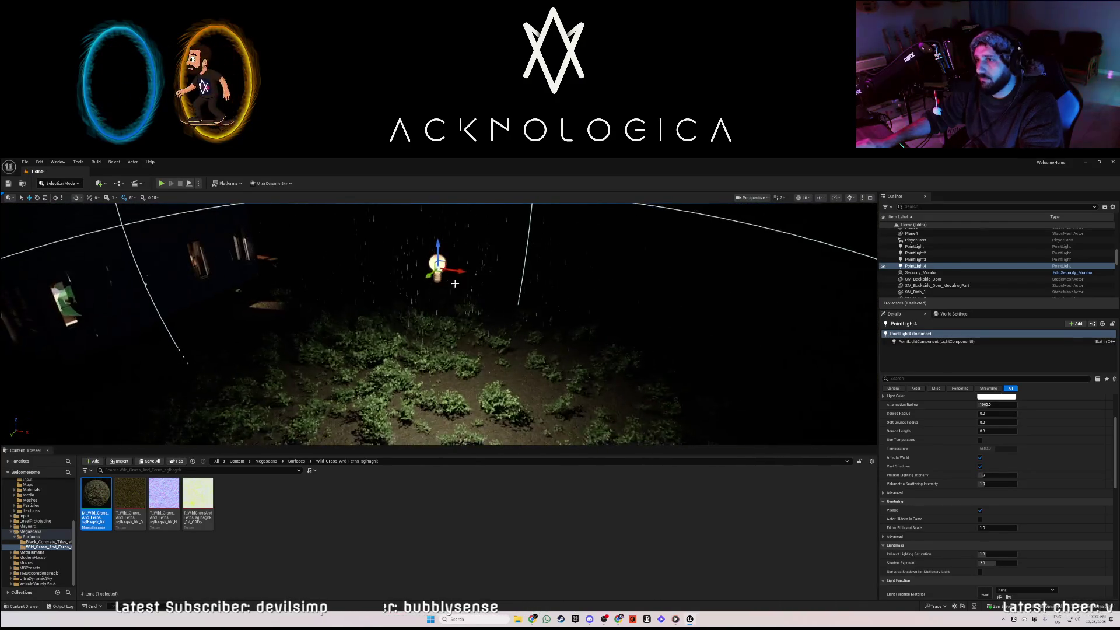
click(620, 407)
Delete the Ultra_Dynamic_Weather actor, confirming the referenced-actor prompt
key(Delete)
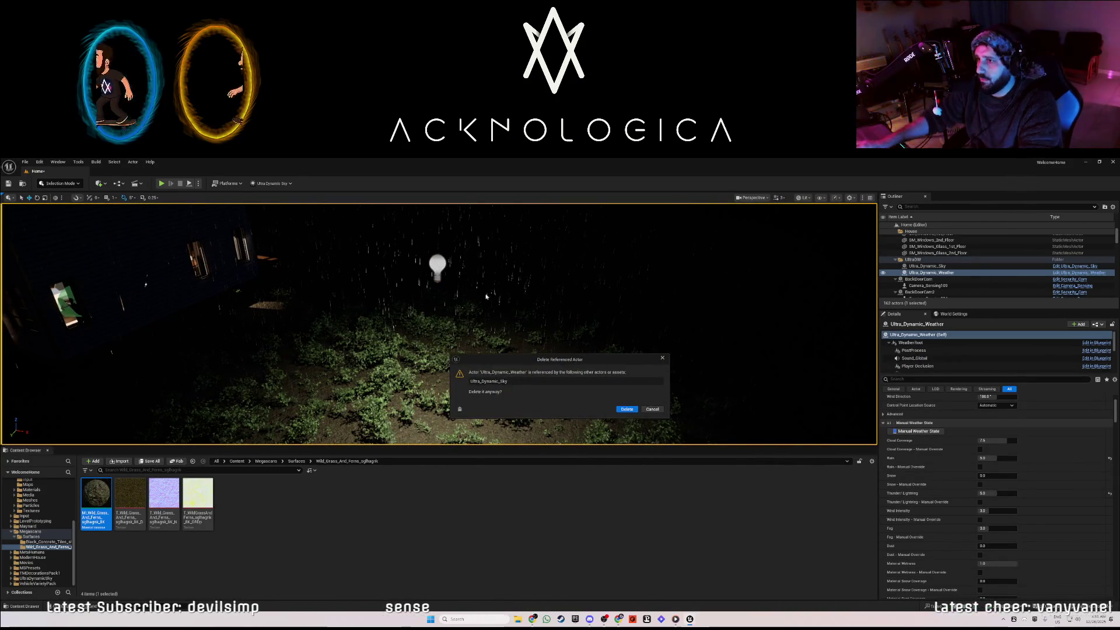
key(Return)
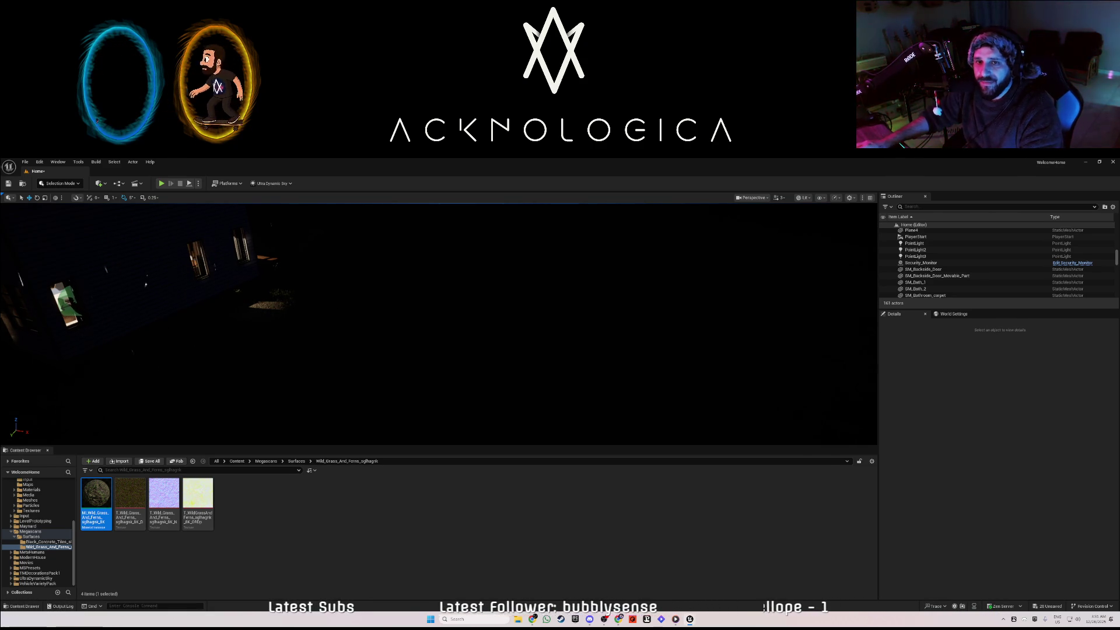
mouse_move(232, 338)
mouse_down()
mouse_move(496, 303)
mouse_move(265, 349)
mouse_up()
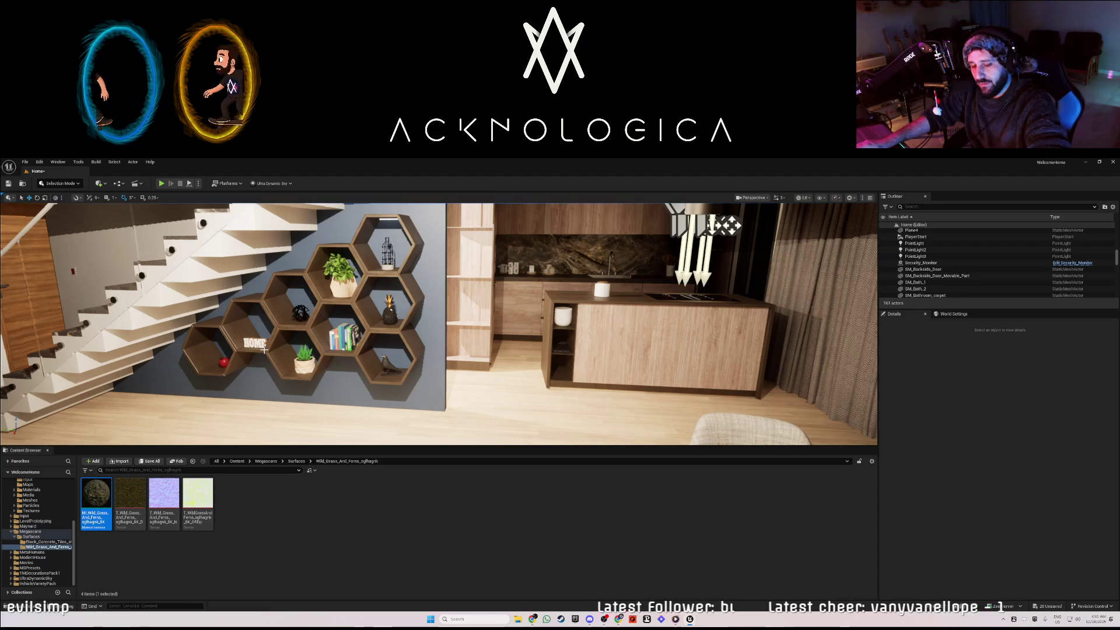
mouse_move(266, 349)
mouse_down()
mouse_move(747, 343)
mouse_move(282, 350)
mouse_up()
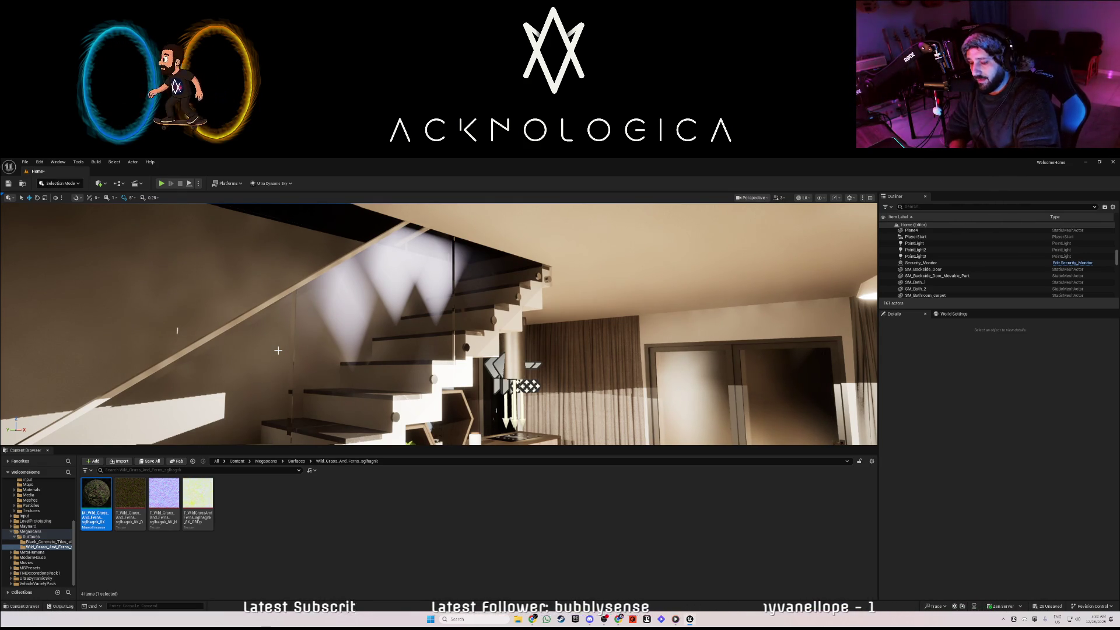
mouse_move(350, 352)
mouse_down()
mouse_move(496, 350)
mouse_move(356, 351)
mouse_up()
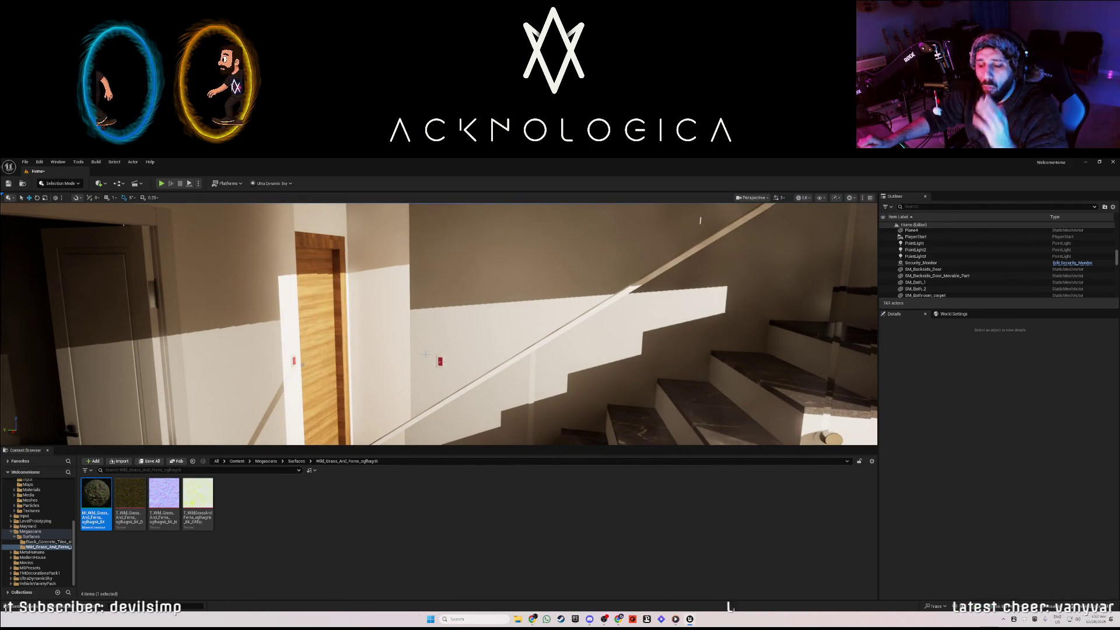
drag(475, 360, 613, 359)
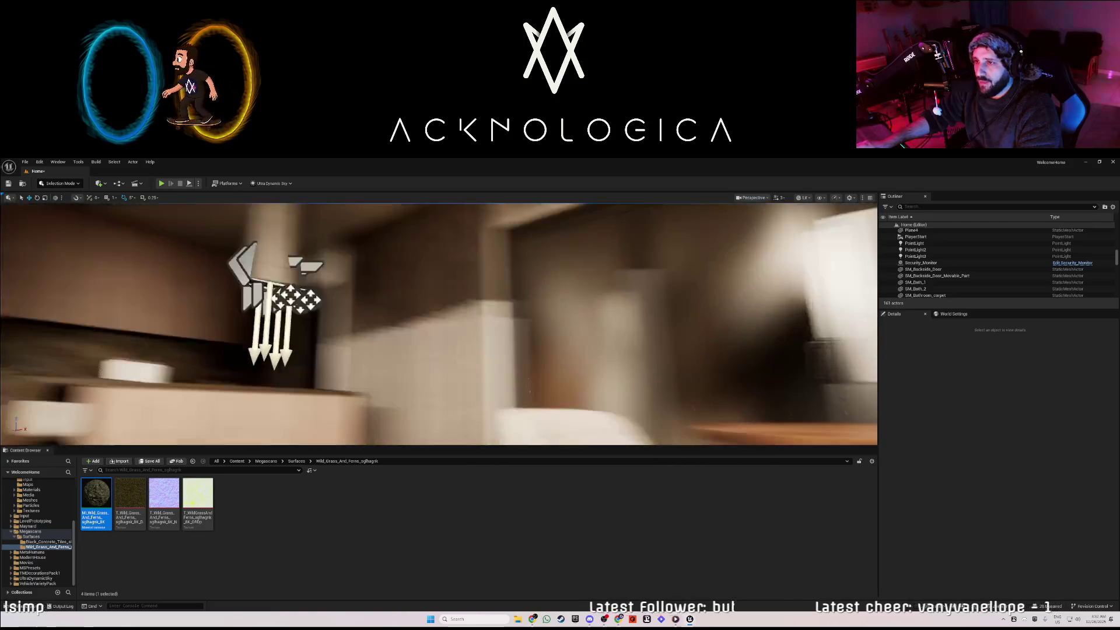
Select the dining table candle's Candle01Fire_01 component, then start a Play In Editor session
drag(535, 350, 528, 345)
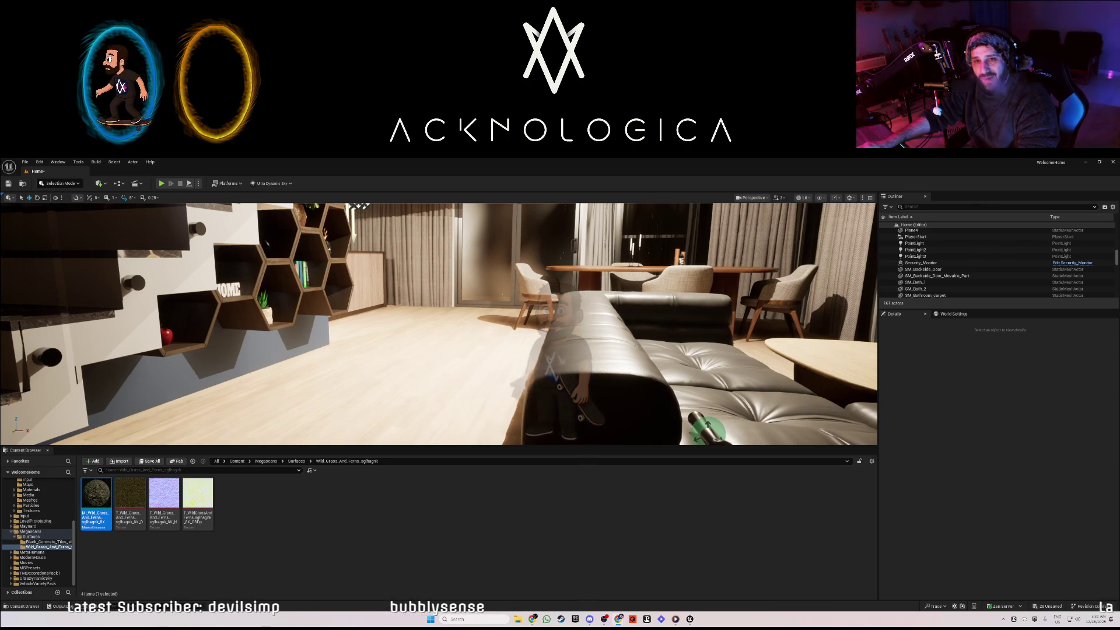
mouse_move(53, 349)
mouse_down()
mouse_move(236, 275)
mouse_move(70, 292)
mouse_up()
mouse_move(321, 339)
mouse_down()
mouse_move(292, 335)
mouse_move(320, 339)
mouse_up()
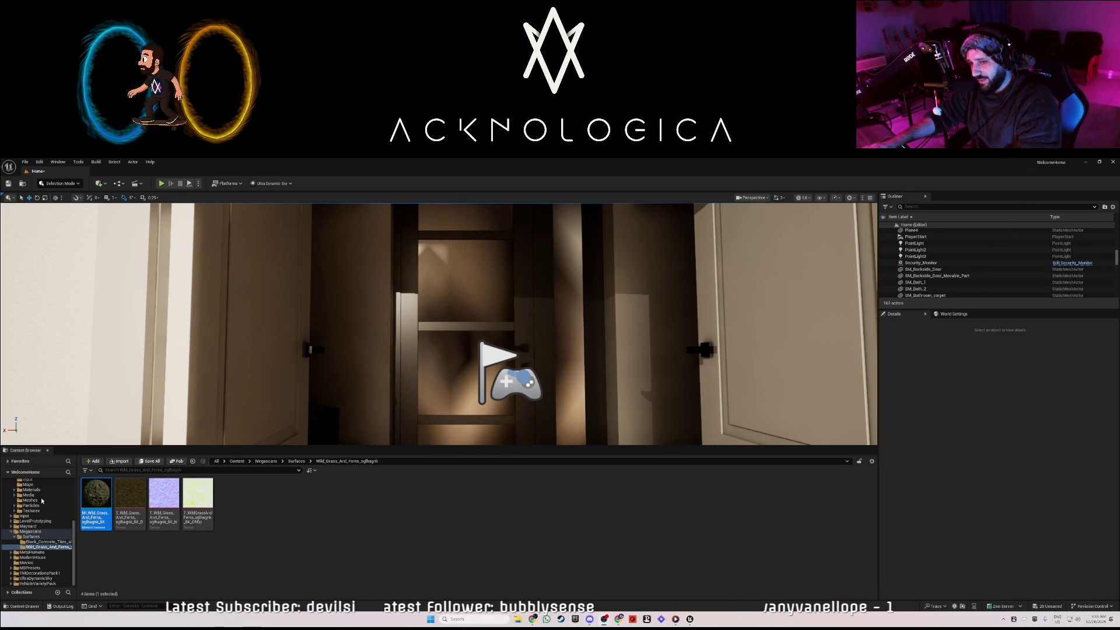
mouse_move(211, 377)
mouse_down()
mouse_move(207, 408)
mouse_move(187, 420)
mouse_up()
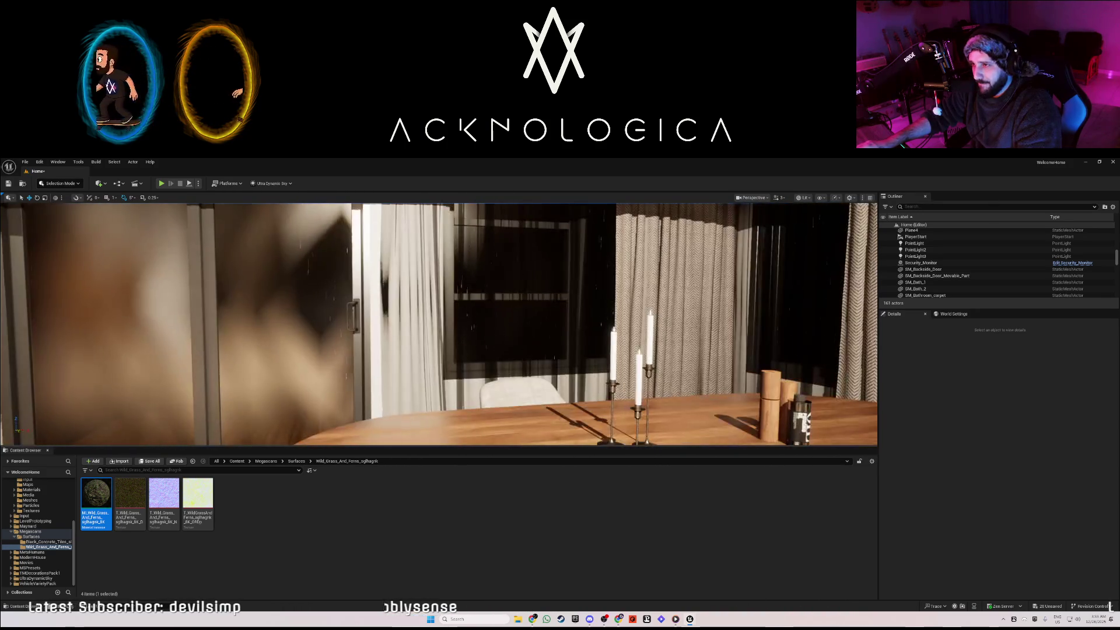
drag(187, 376, 186, 377)
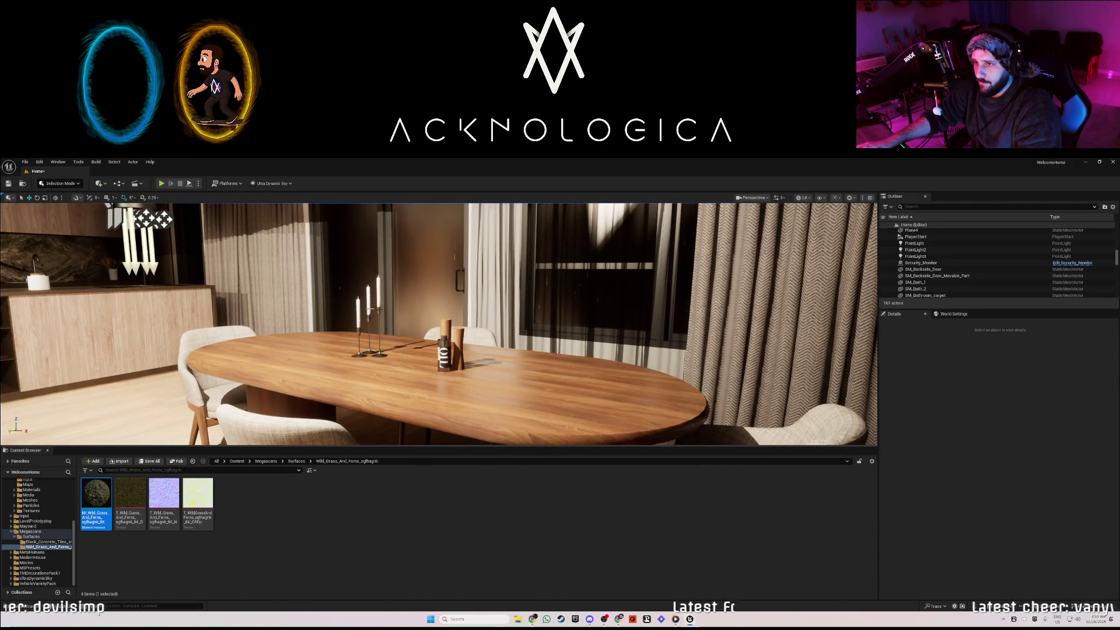
click(369, 308)
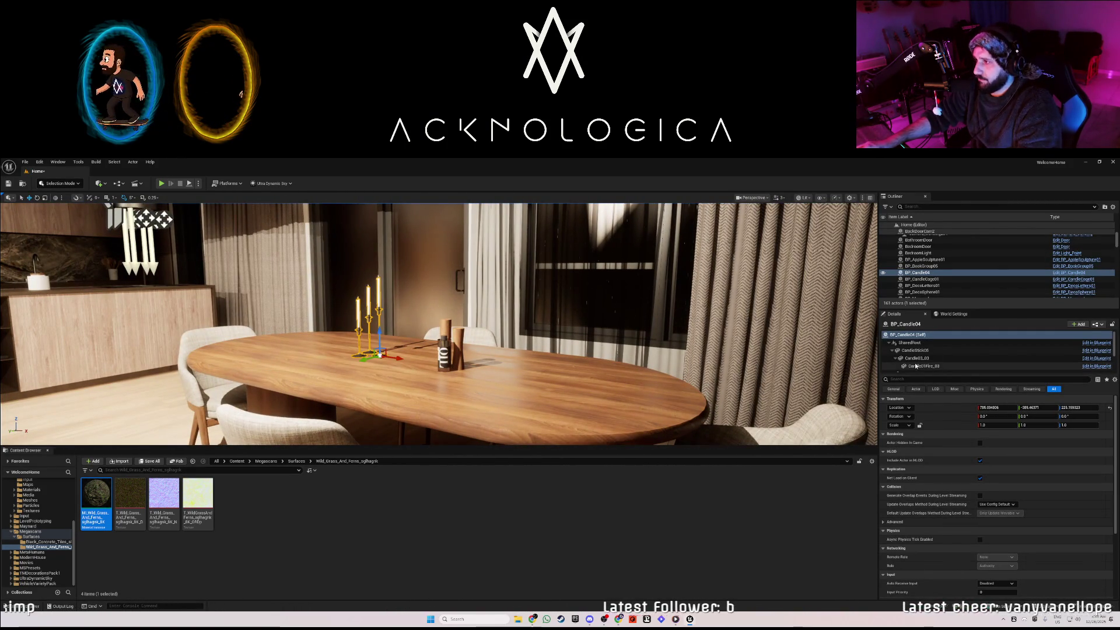
scroll(938, 368, down, 3)
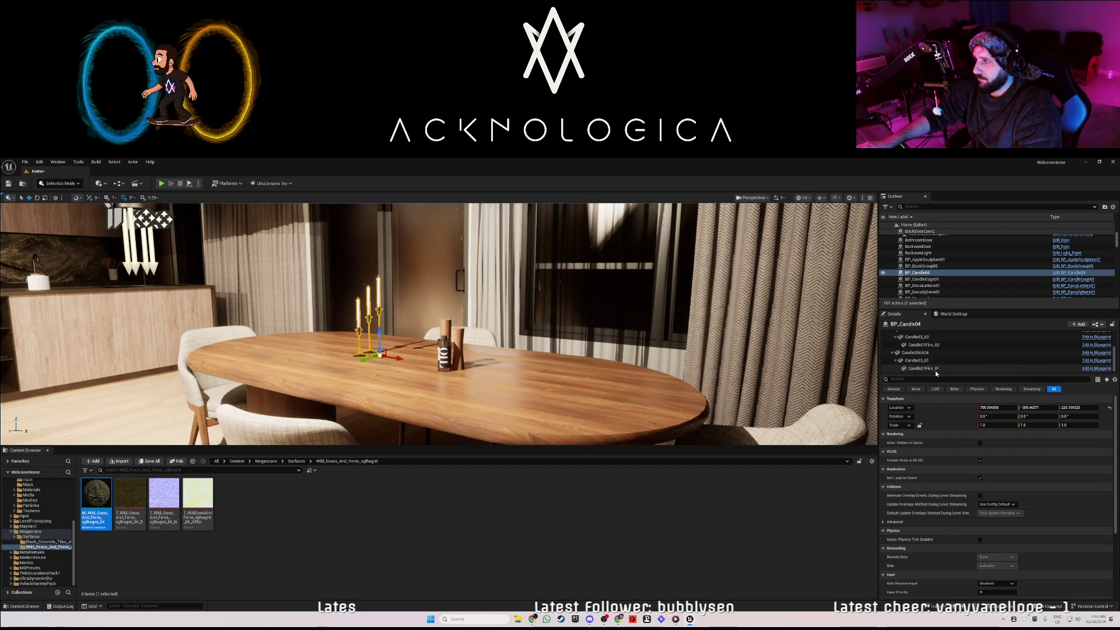
click(930, 369)
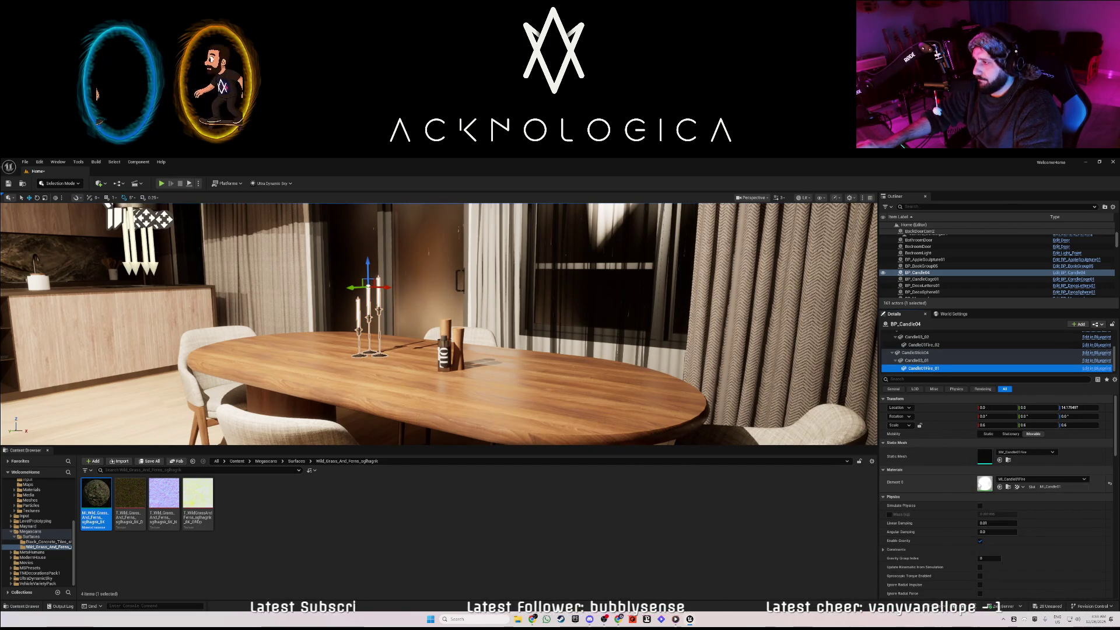
drag(648, 368, 466, 368)
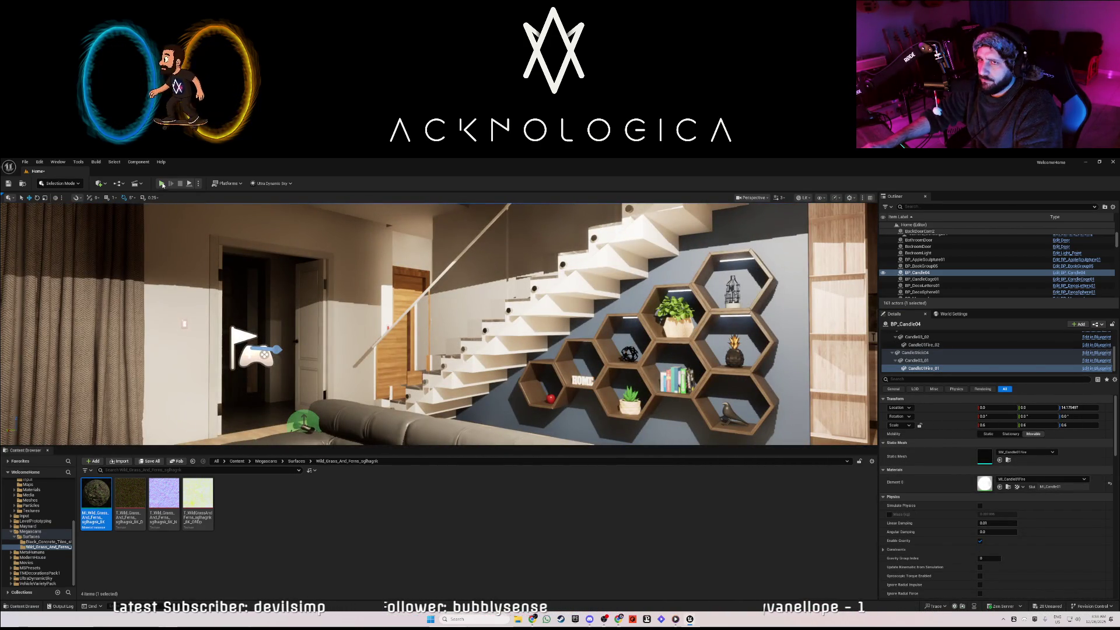
click(162, 183)
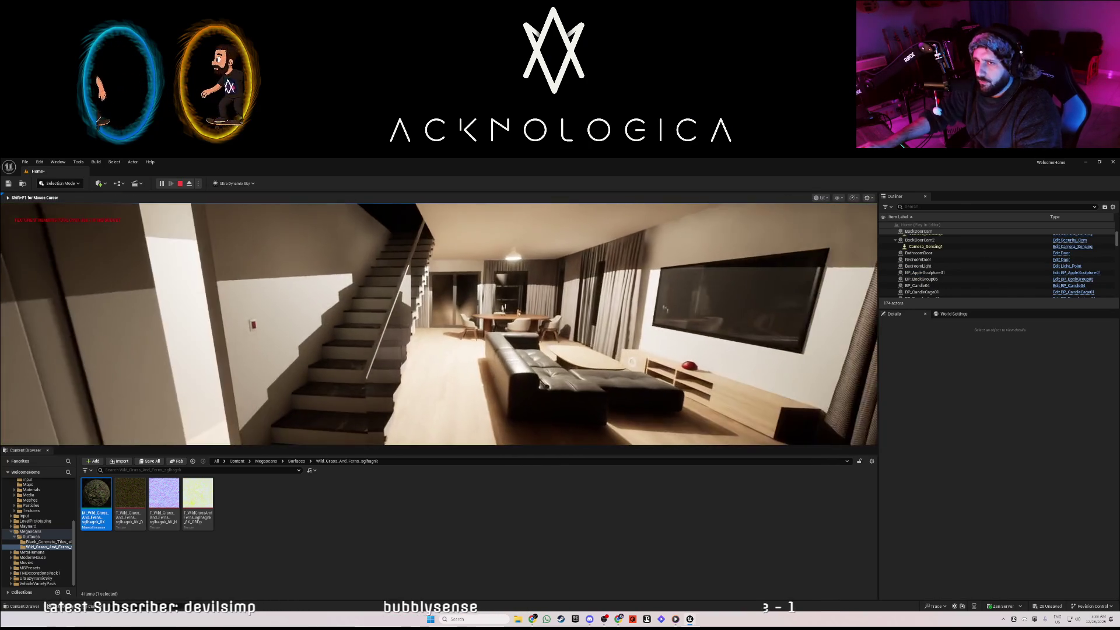
Look around the room and pick up the flashlight from the floor
key(w)
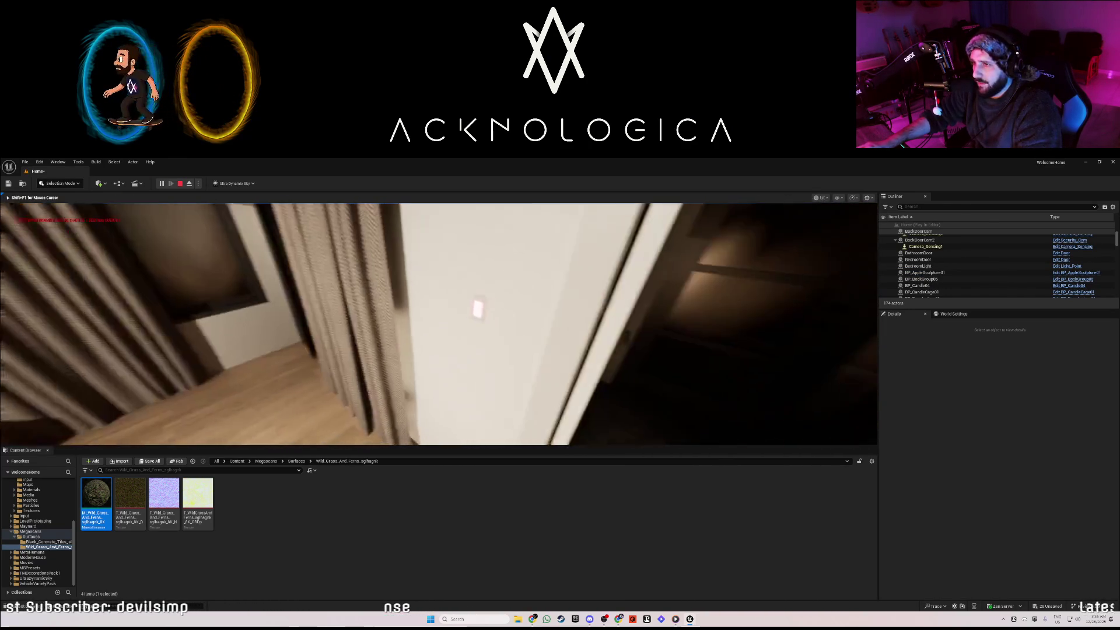
key(w)
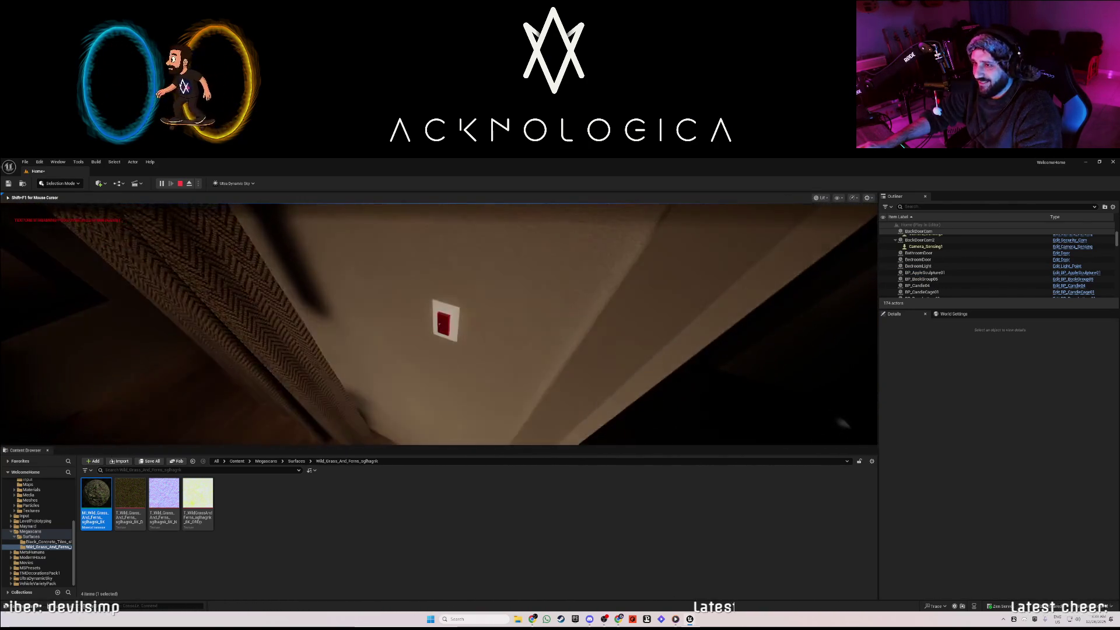
key(w)
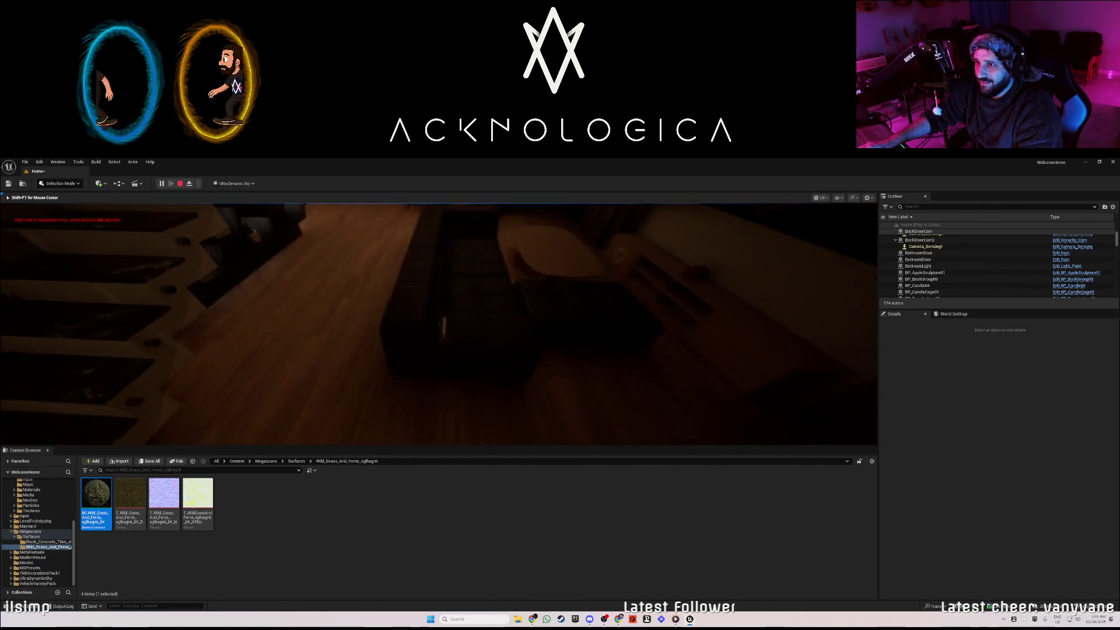
key(w)
key(w)
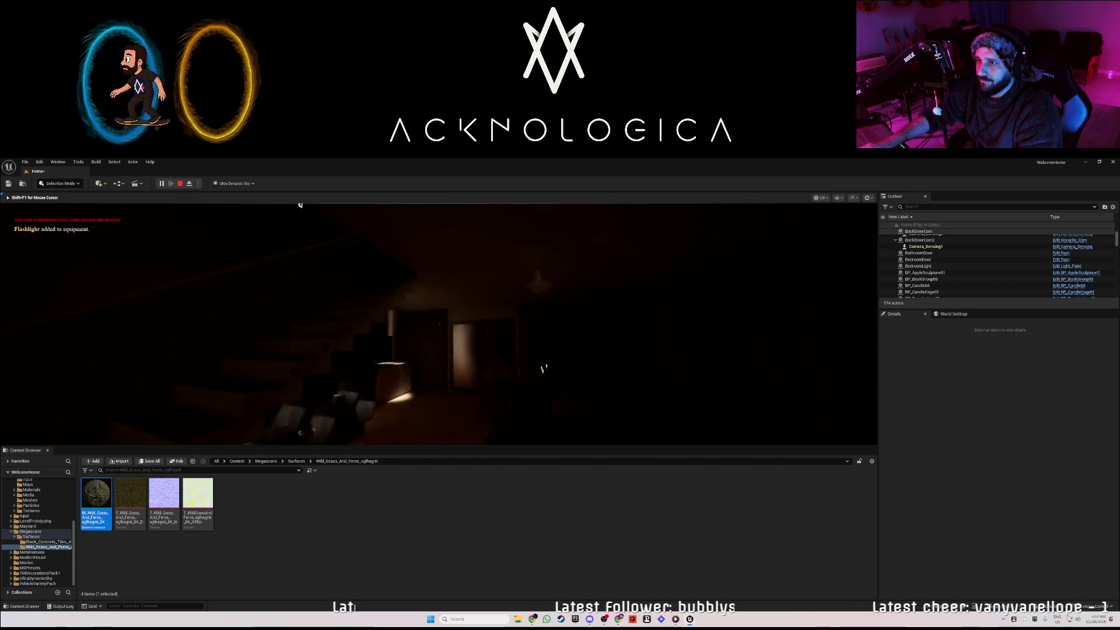
Walk through the living room to the glass door, then end the play session
key(w)
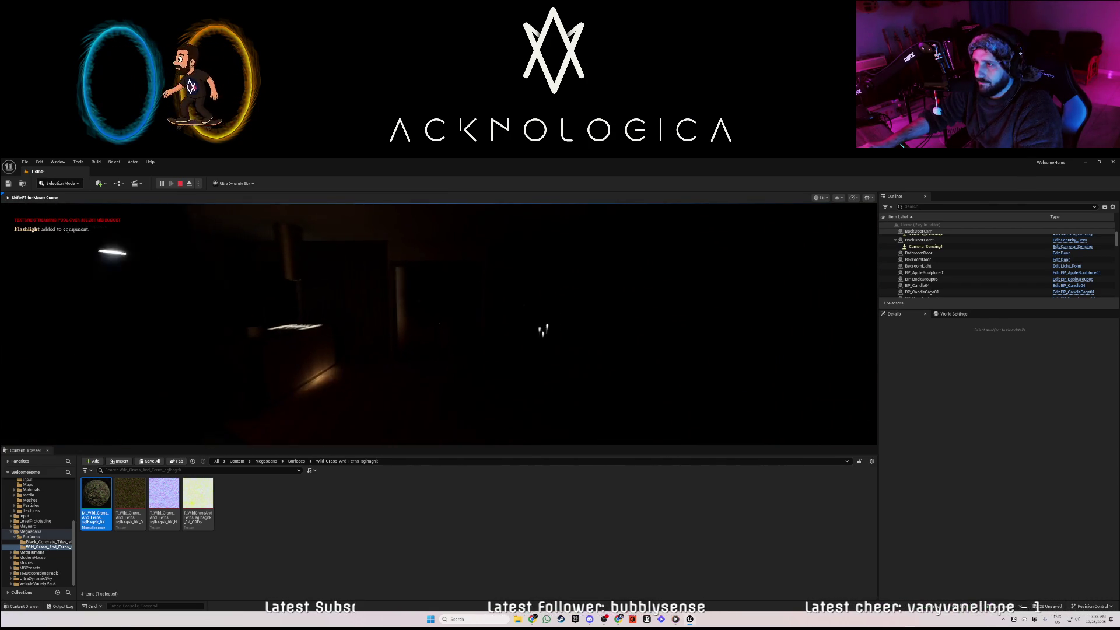
key(w)
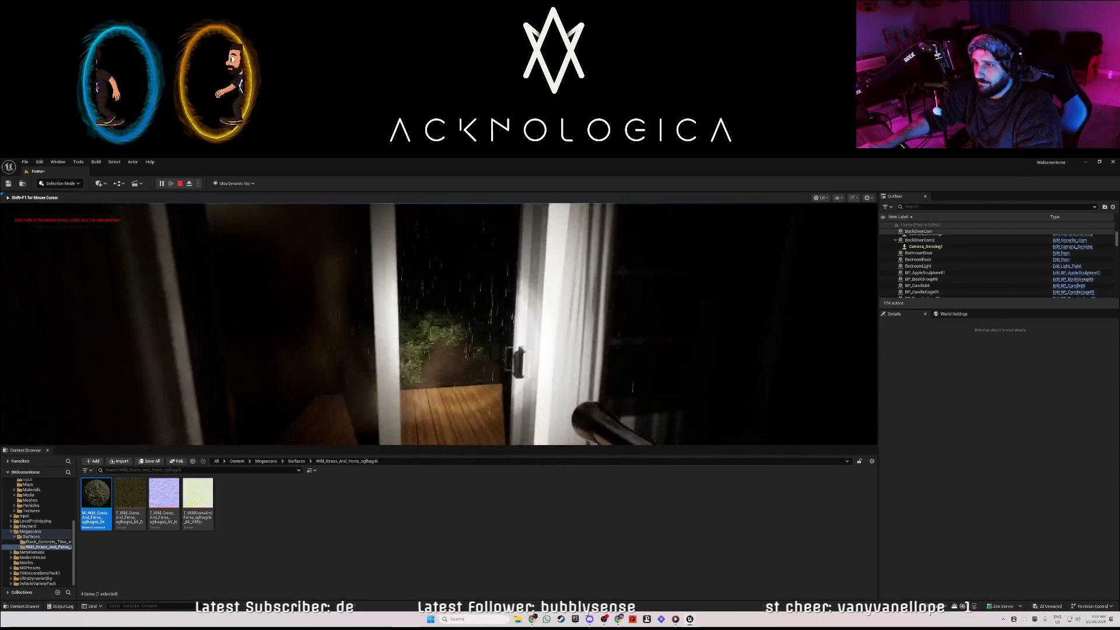
key(w)
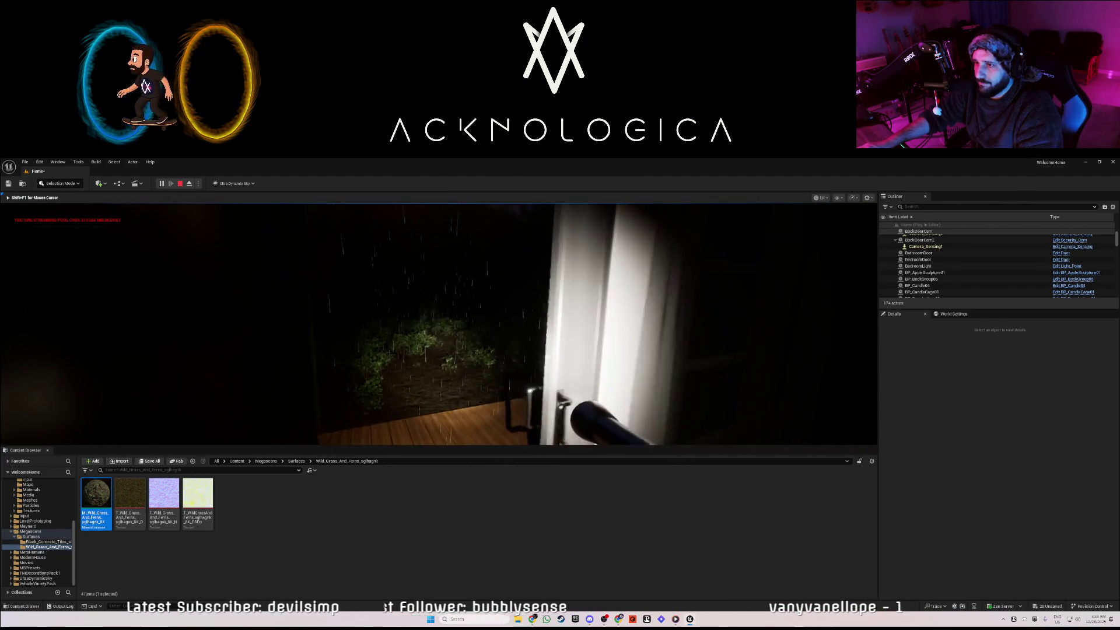
key(w)
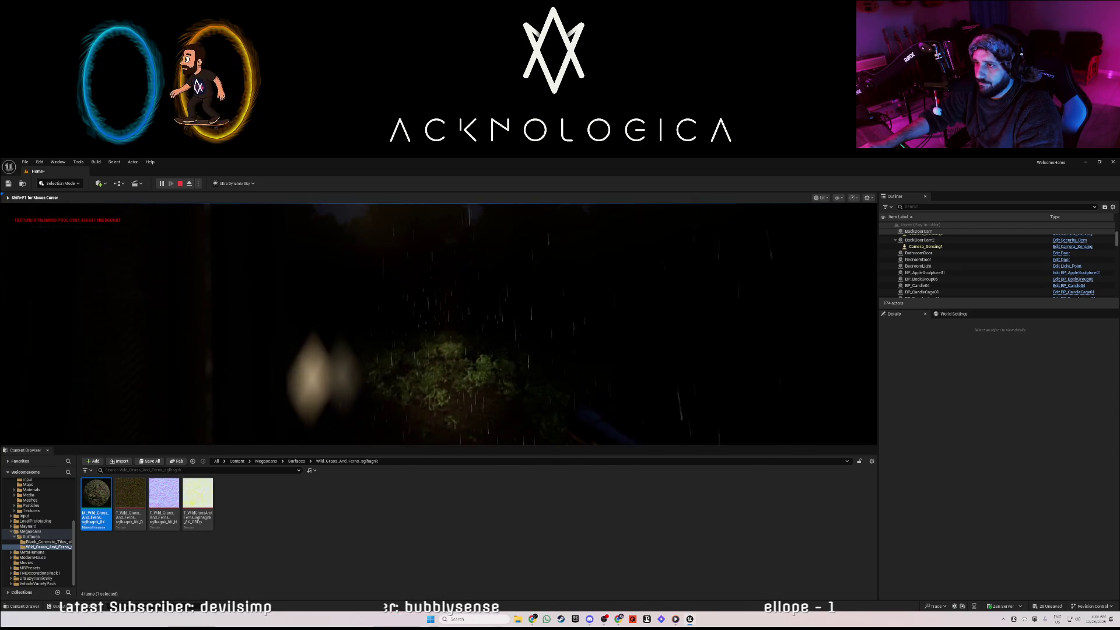
key(w)
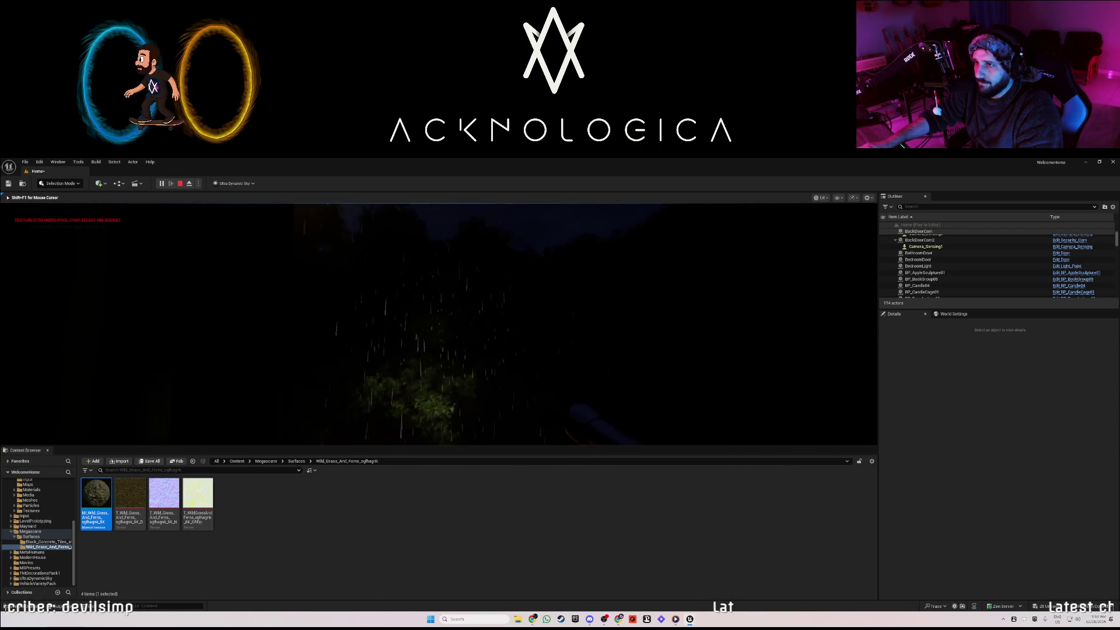
key(Escape)
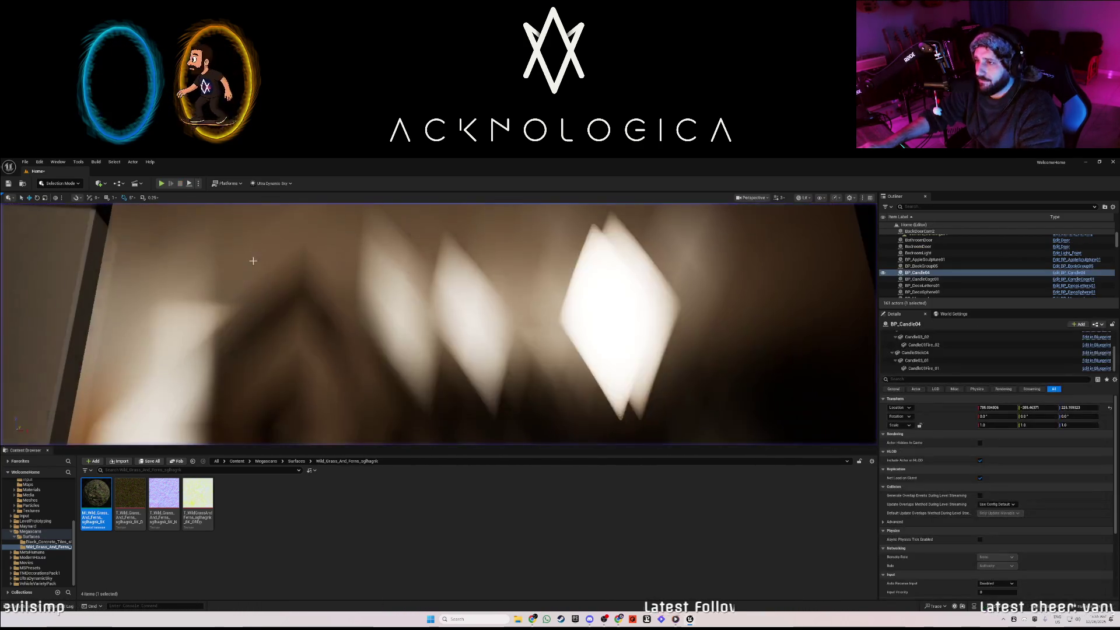
Lower Ultra_Dynamic_Sky's Time Of Day from 1789.6 to about 1064.4 for daylight
scroll(922, 282, up, 5)
click(928, 284)
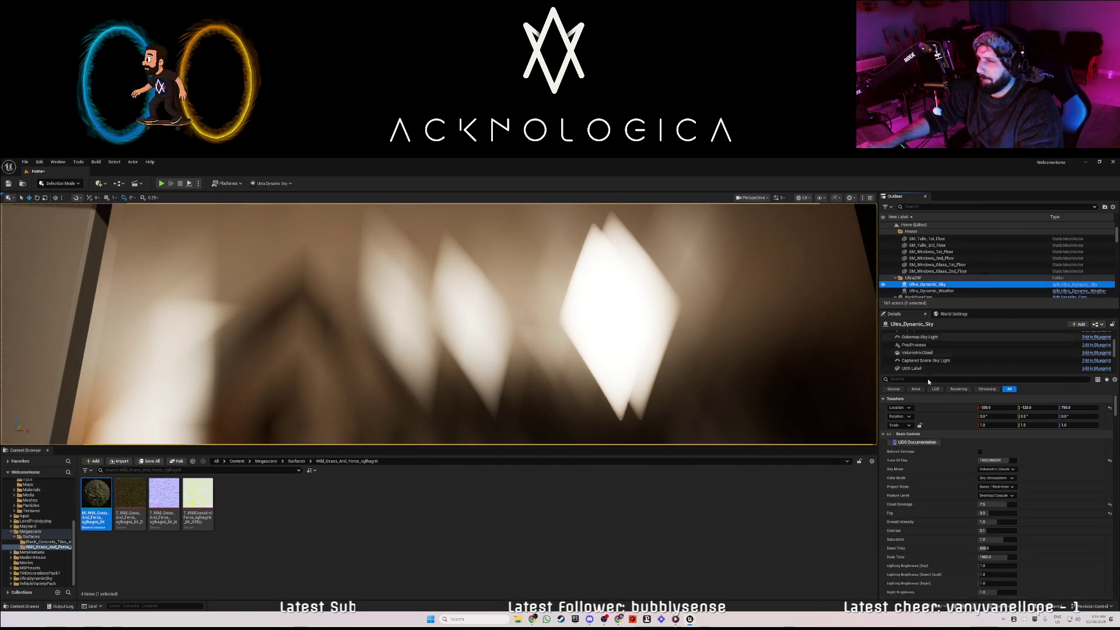
key(f)
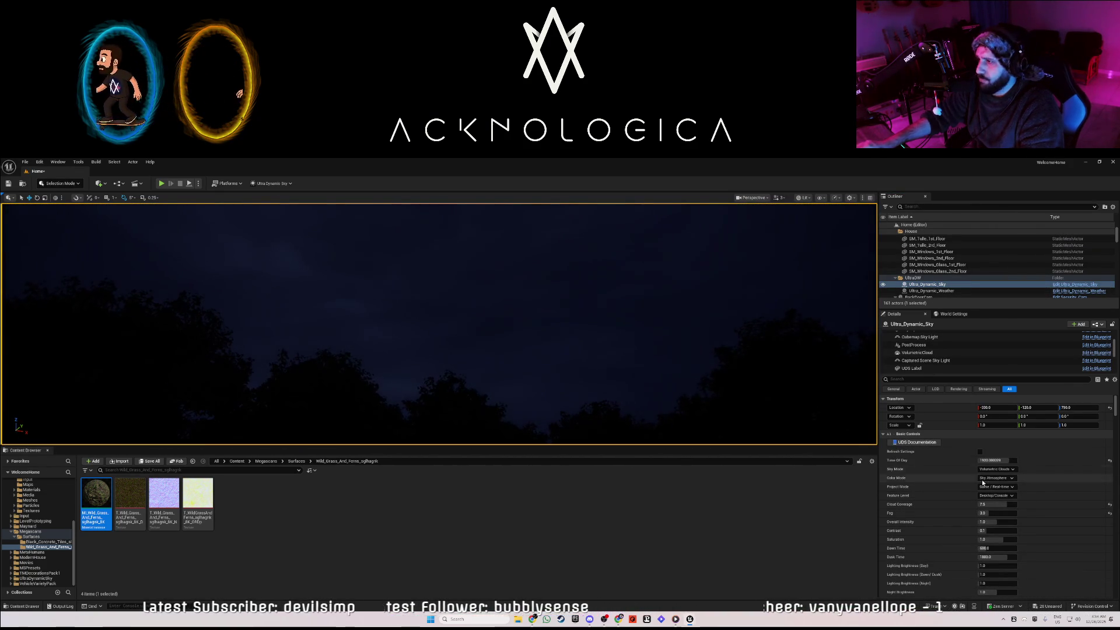
drag(998, 460, 986, 461)
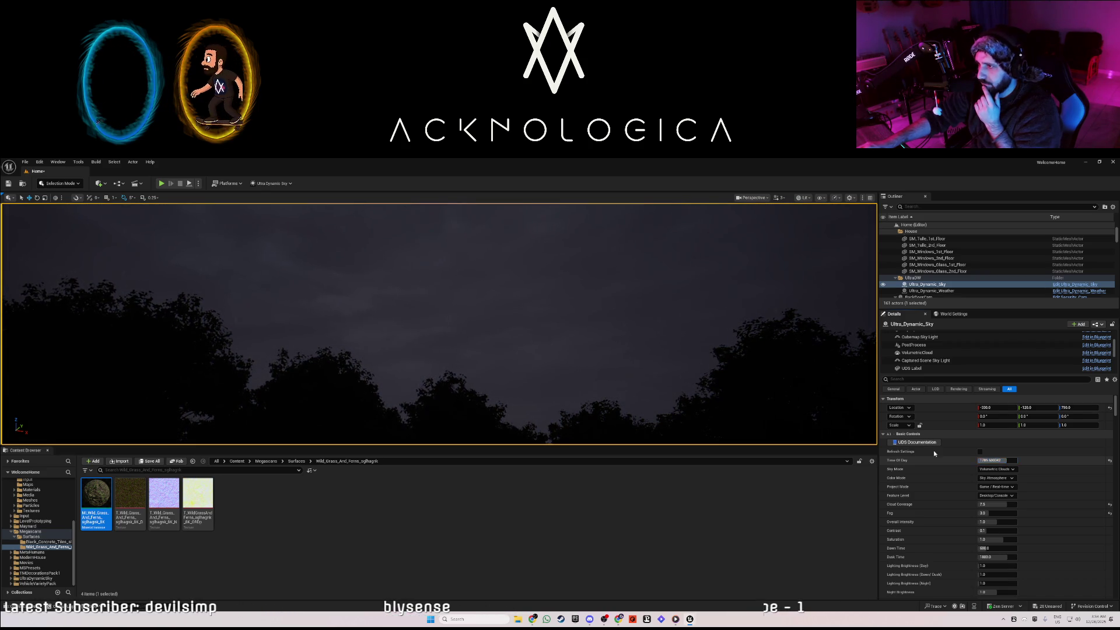
key(f)
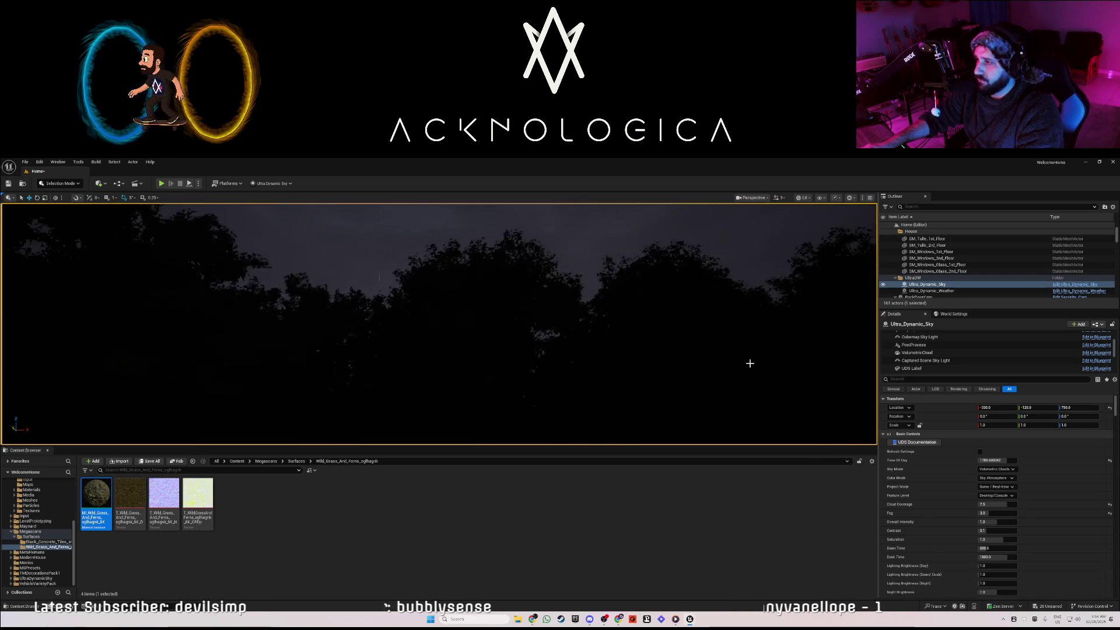
drag(998, 460, 986, 460)
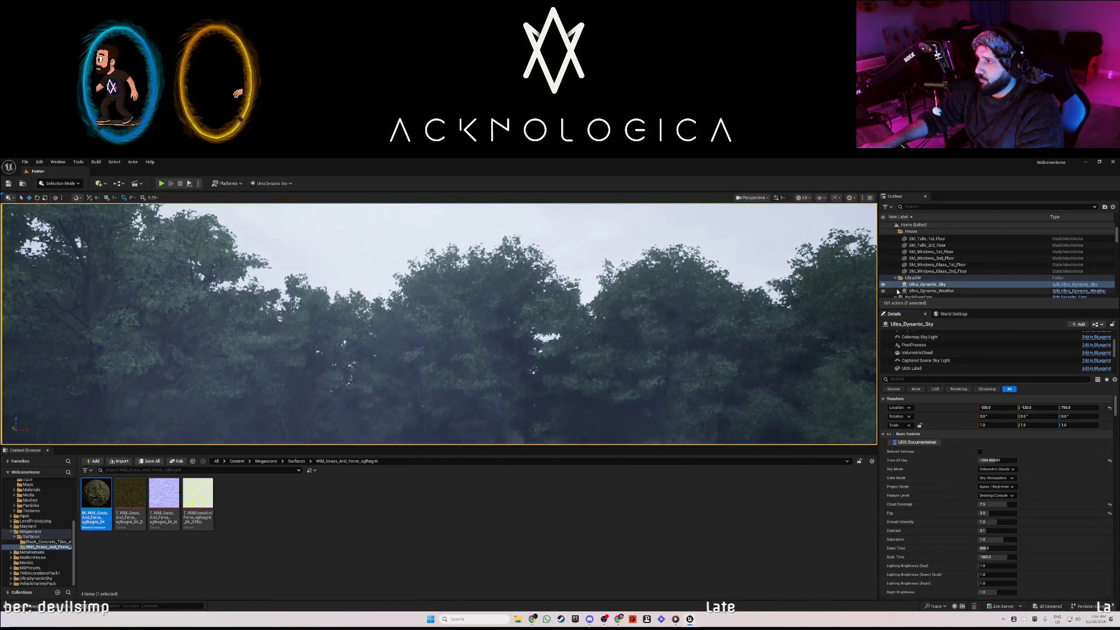
mouse_move(584, 321)
mouse_down()
mouse_move(583, 292)
mouse_move(548, 326)
mouse_move(548, 344)
mouse_up()
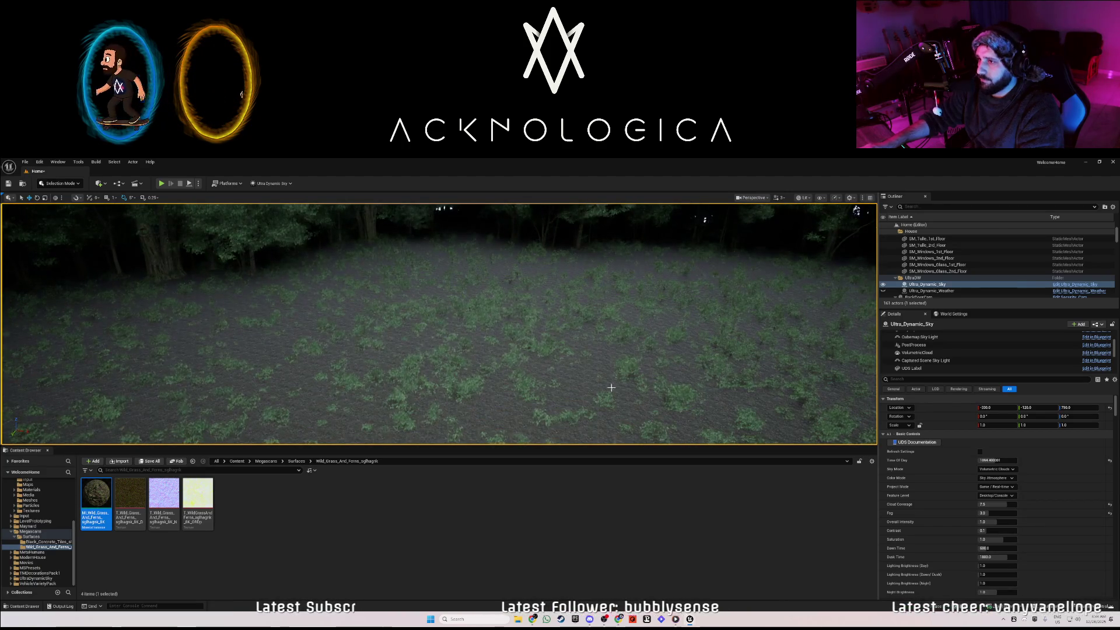
click(549, 345)
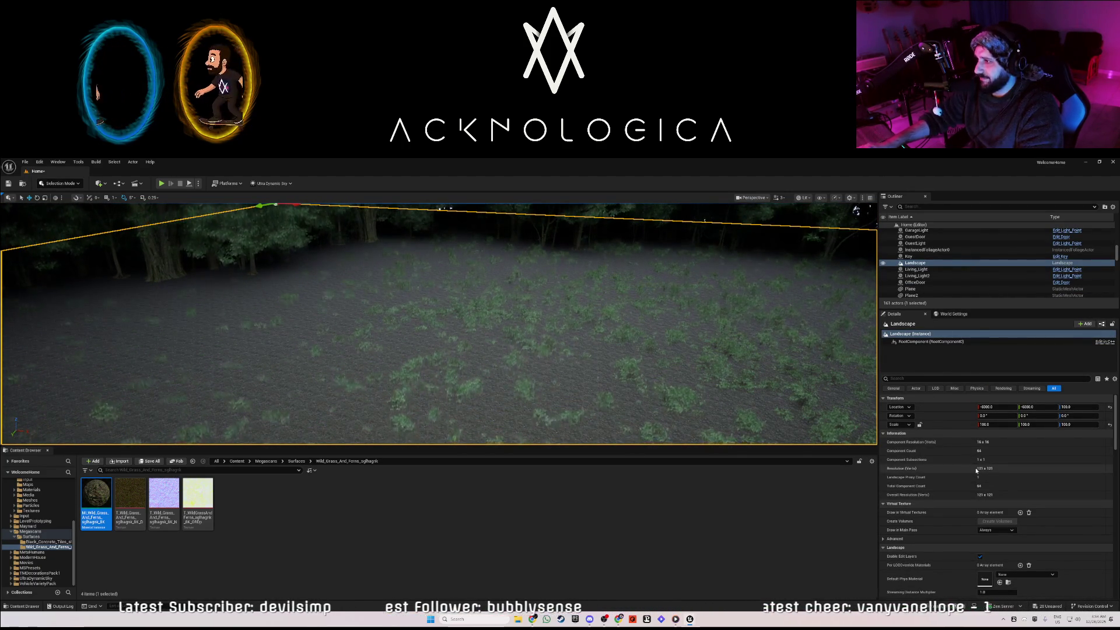
Show the landscape's Landscape Material in Details, then fly over to view the house from the field
scroll(977, 470, down, 1)
scroll(979, 474, down, 1)
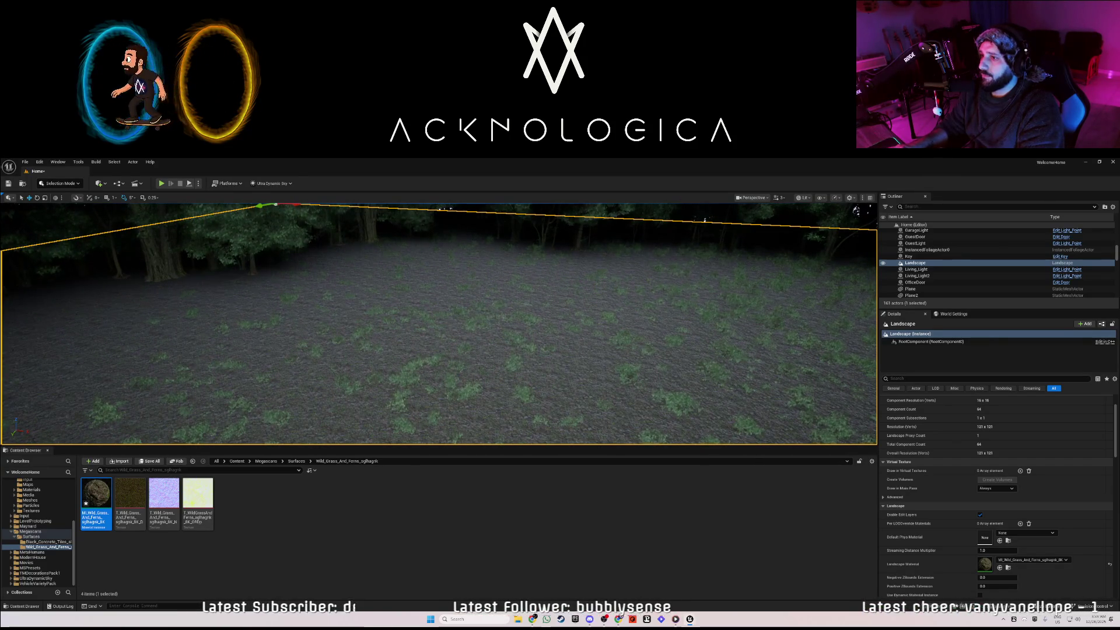
mouse_move(439, 323)
mouse_down()
mouse_move(431, 408)
mouse_move(432, 362)
mouse_move(710, 349)
mouse_up()
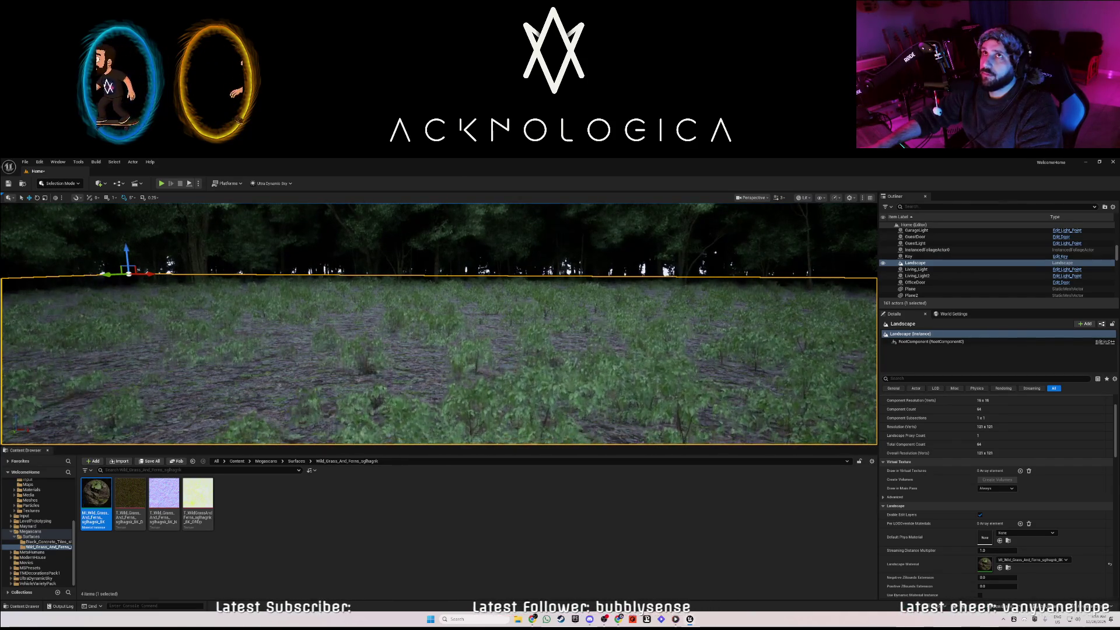
drag(375, 313, 375, 313)
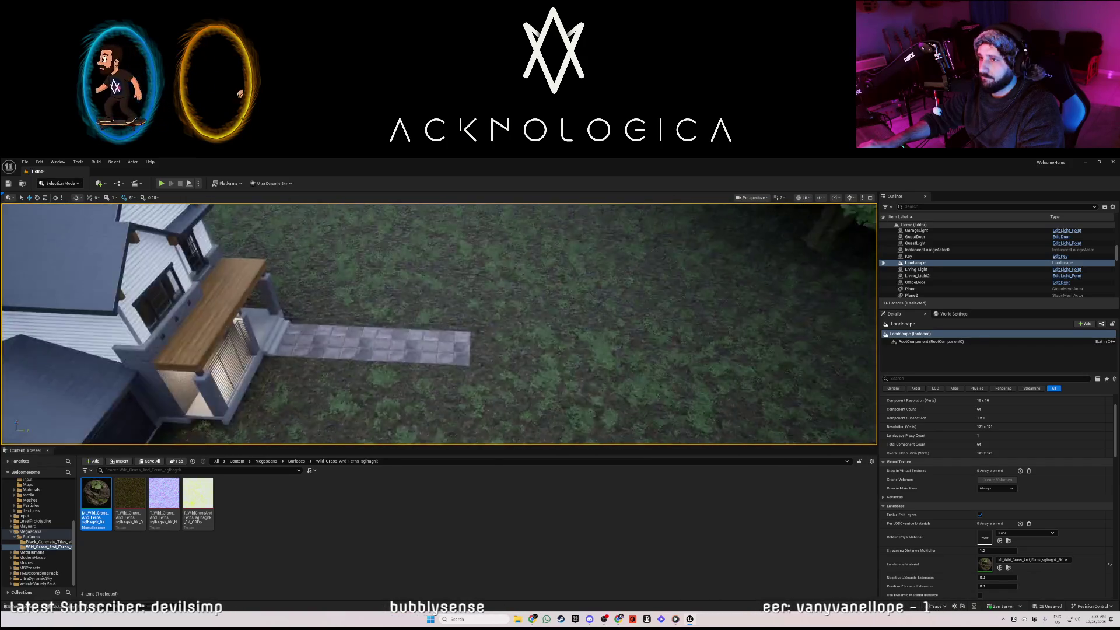
drag(362, 304, 362, 304)
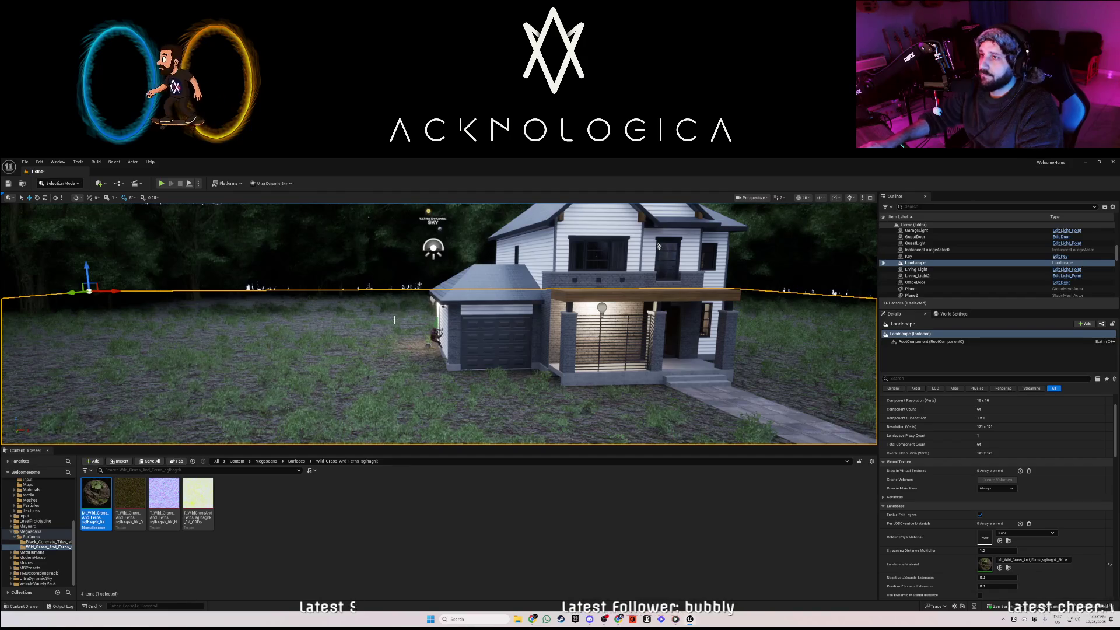
click(39, 584)
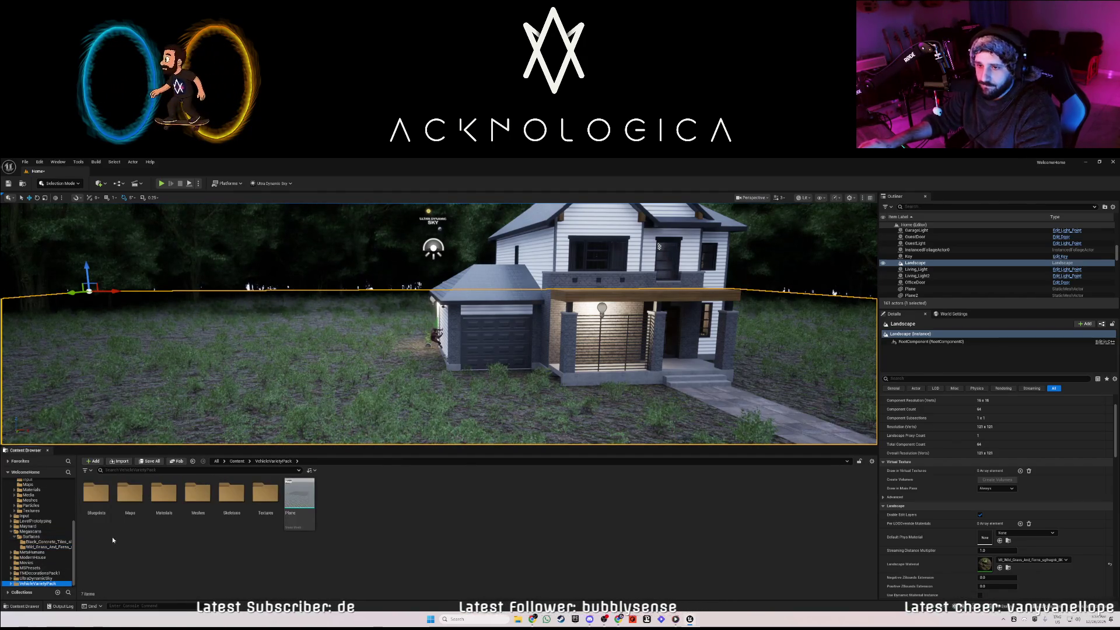
Place SM_SUV from VehicleVarietyPack > Meshes on the grass beside the garage
double_click(194, 496)
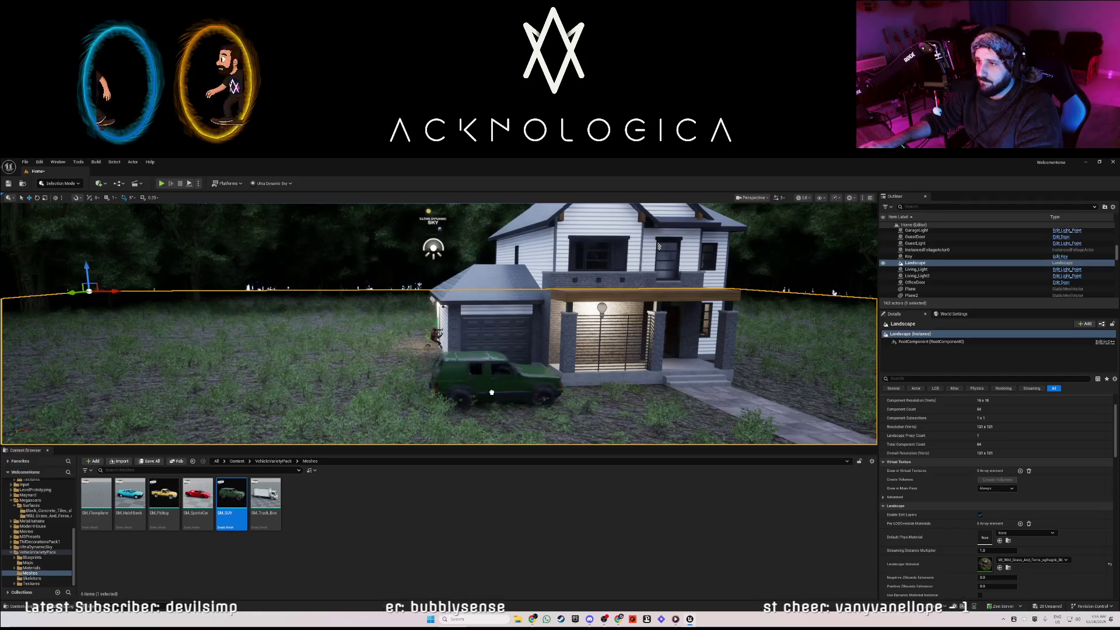
click(492, 392)
key(e)
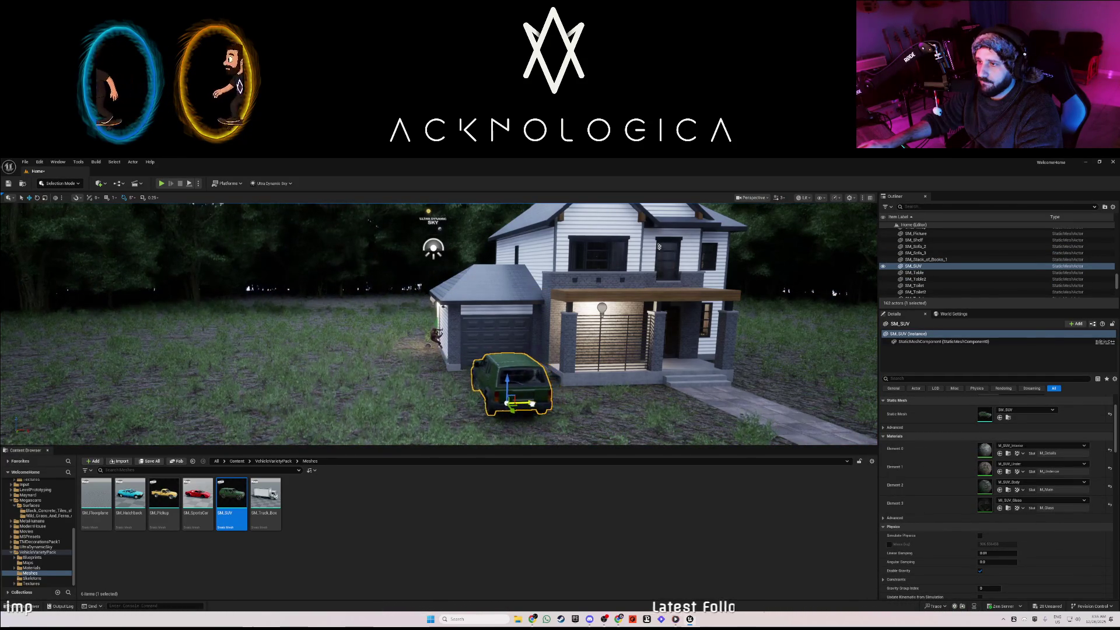
drag(535, 403, 559, 432)
mouse_move(616, 398)
mouse_down()
mouse_move(467, 393)
mouse_move(589, 372)
mouse_move(557, 372)
mouse_move(556, 383)
mouse_up()
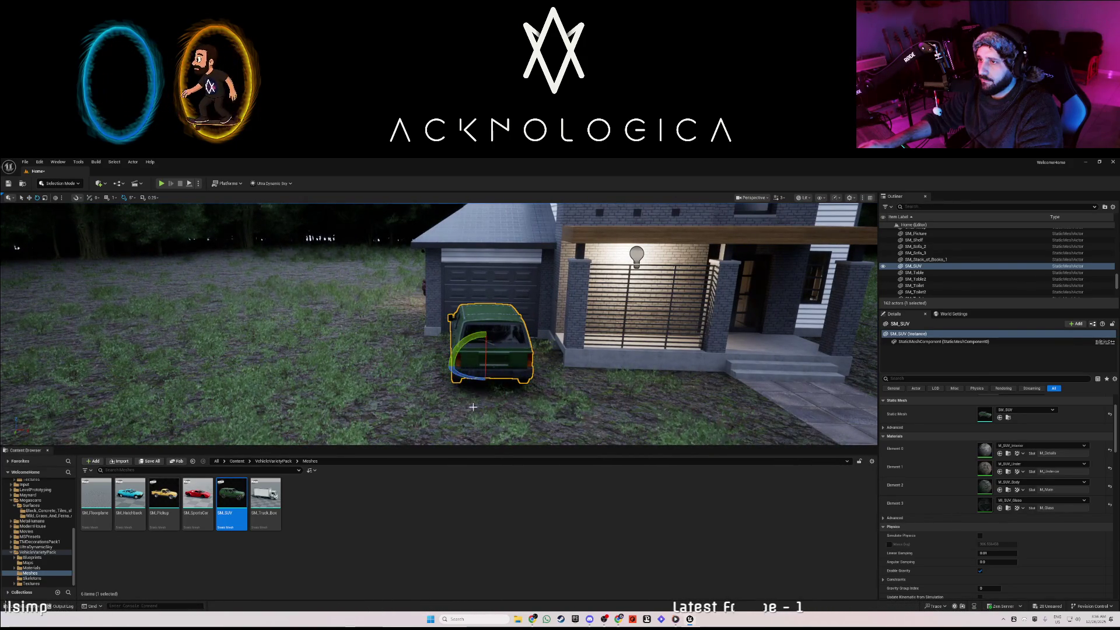
Fly to the front of the house and select the PlayerStart
click(571, 405)
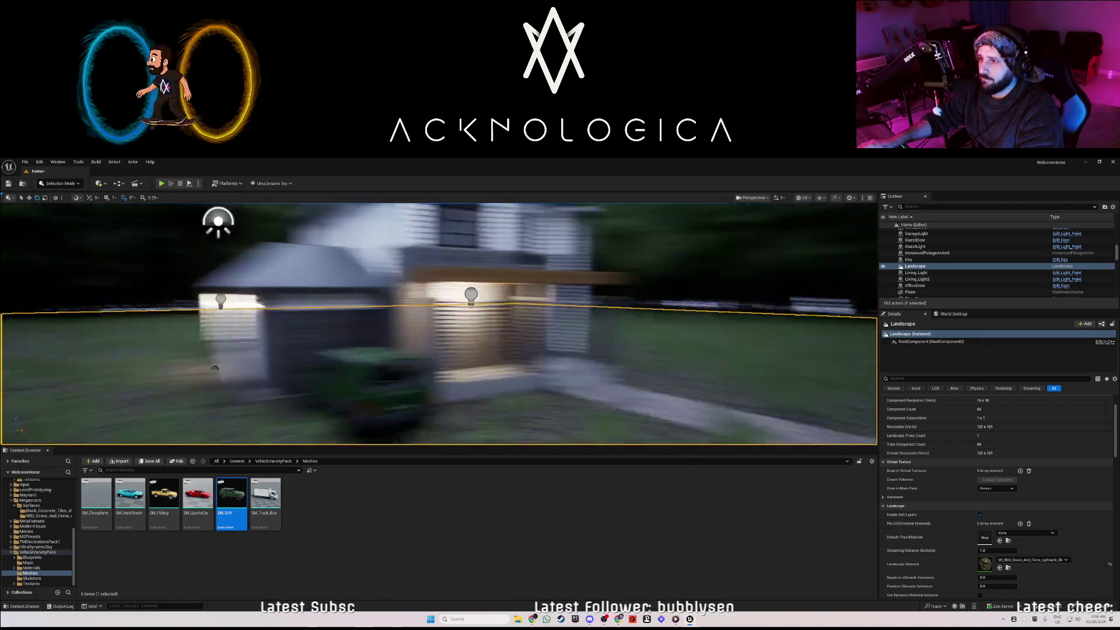
drag(571, 405, 510, 403)
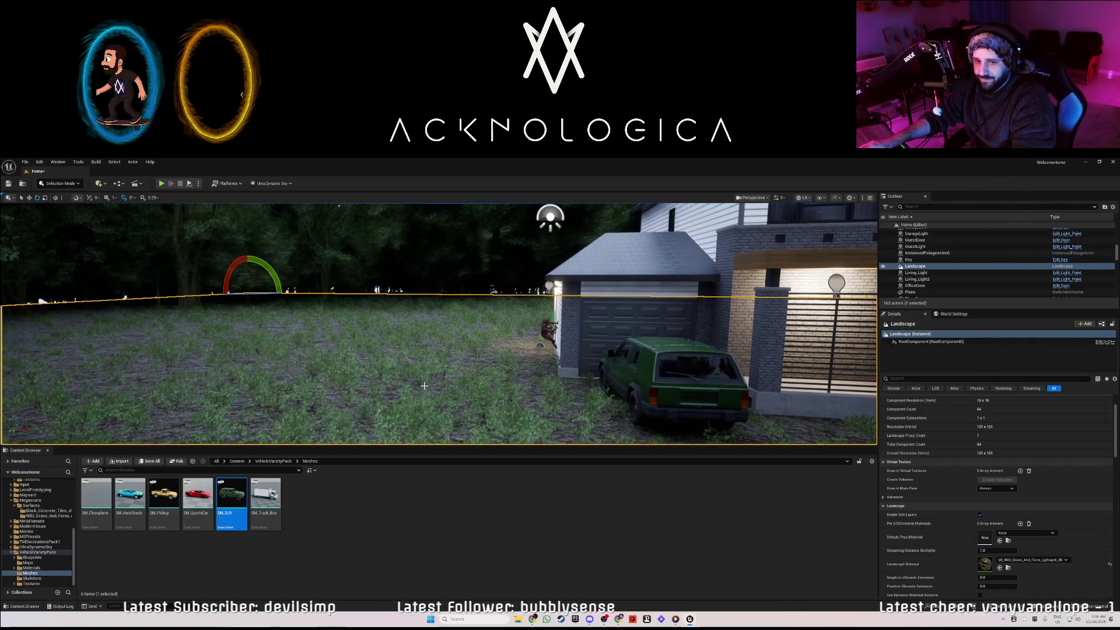
mouse_move(419, 383)
mouse_down()
mouse_move(458, 353)
mouse_move(434, 348)
mouse_move(432, 374)
mouse_move(429, 358)
mouse_up()
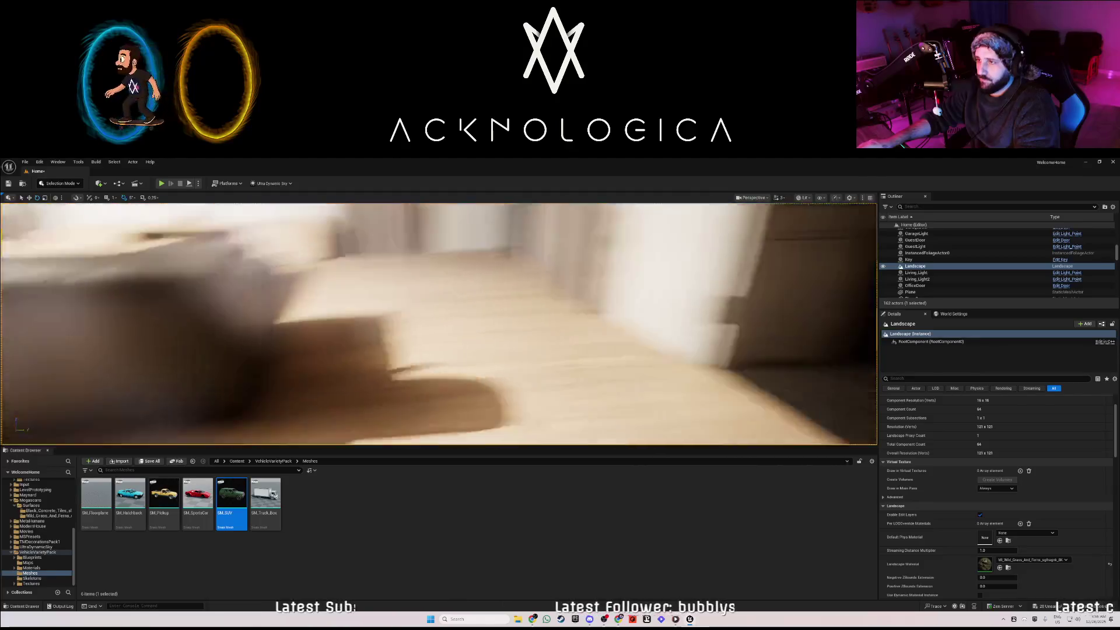
click(503, 289)
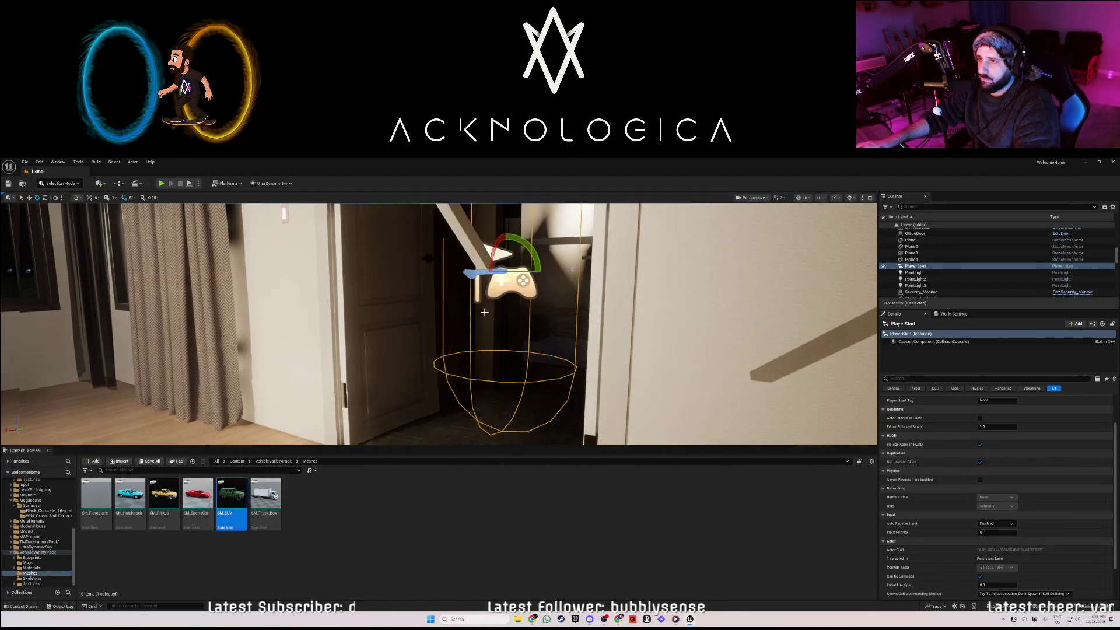
Move the PlayerStart to the right, then run and stop a play test
key(w)
mouse_move(504, 297)
mouse_down()
mouse_move(575, 274)
mouse_move(551, 277)
mouse_move(665, 281)
mouse_up()
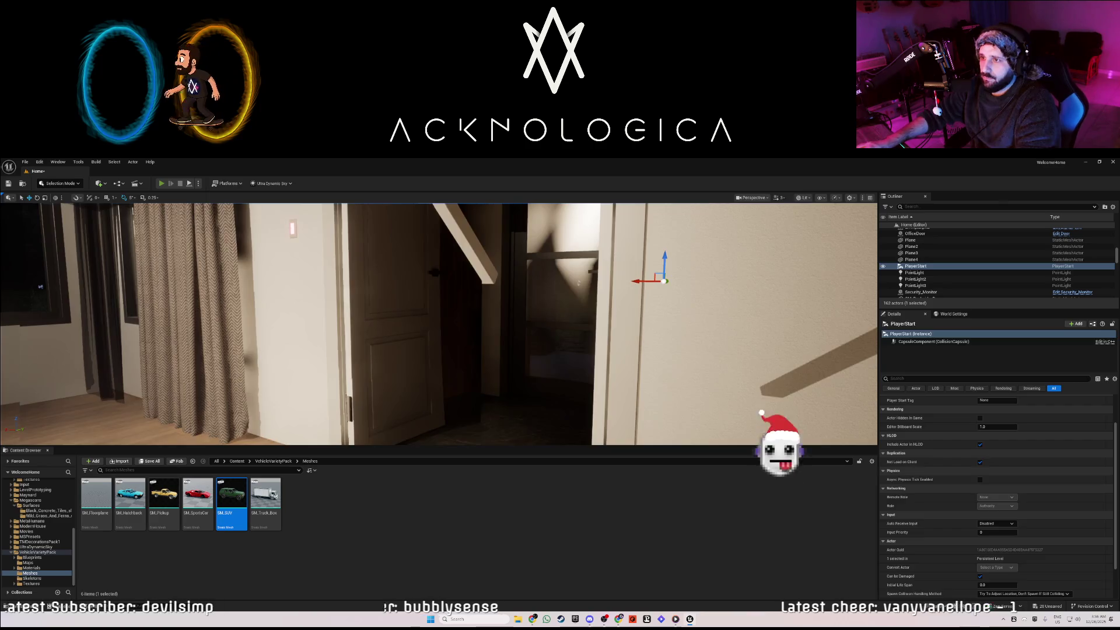
click(161, 184)
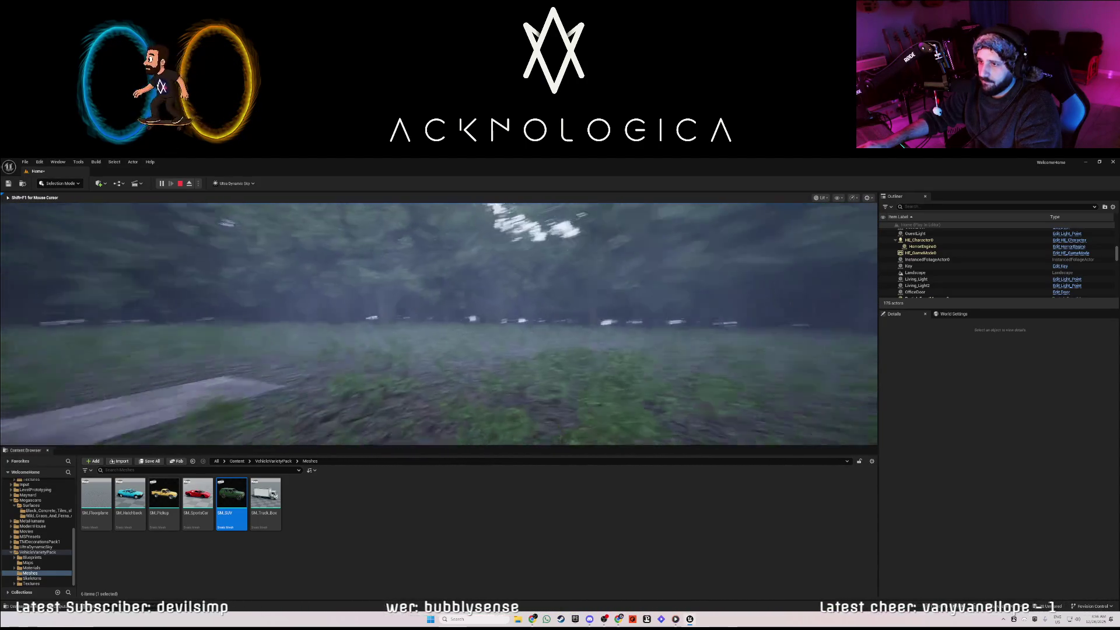
key(Escape)
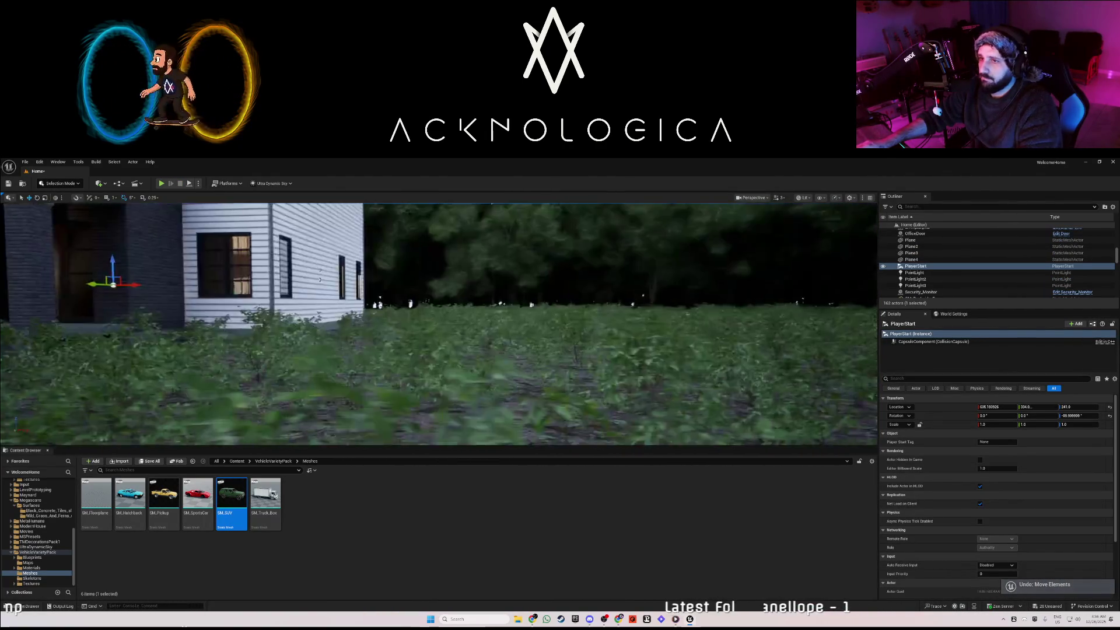
Fly through the window into the house, then open the SUV's Element 2 material dropdown
key(f)
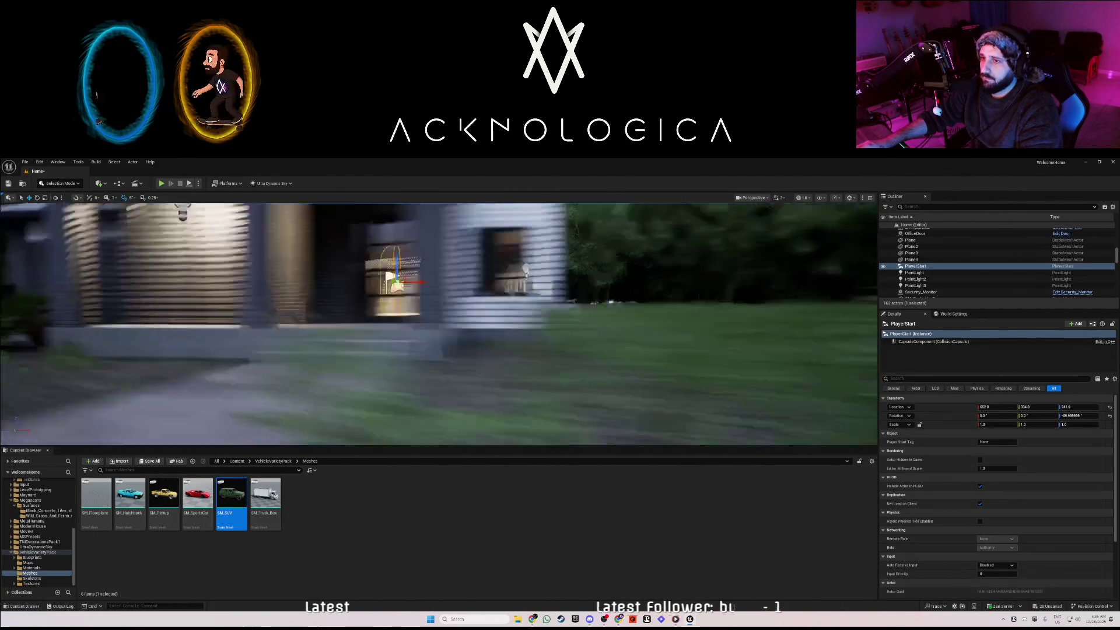
key(w)
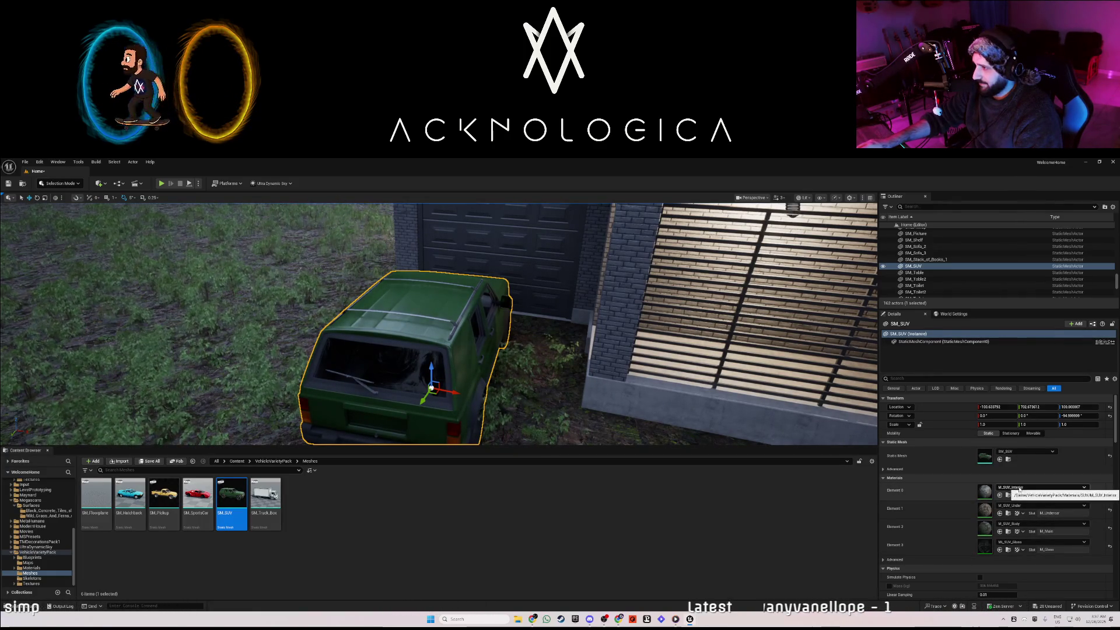
click(1033, 523)
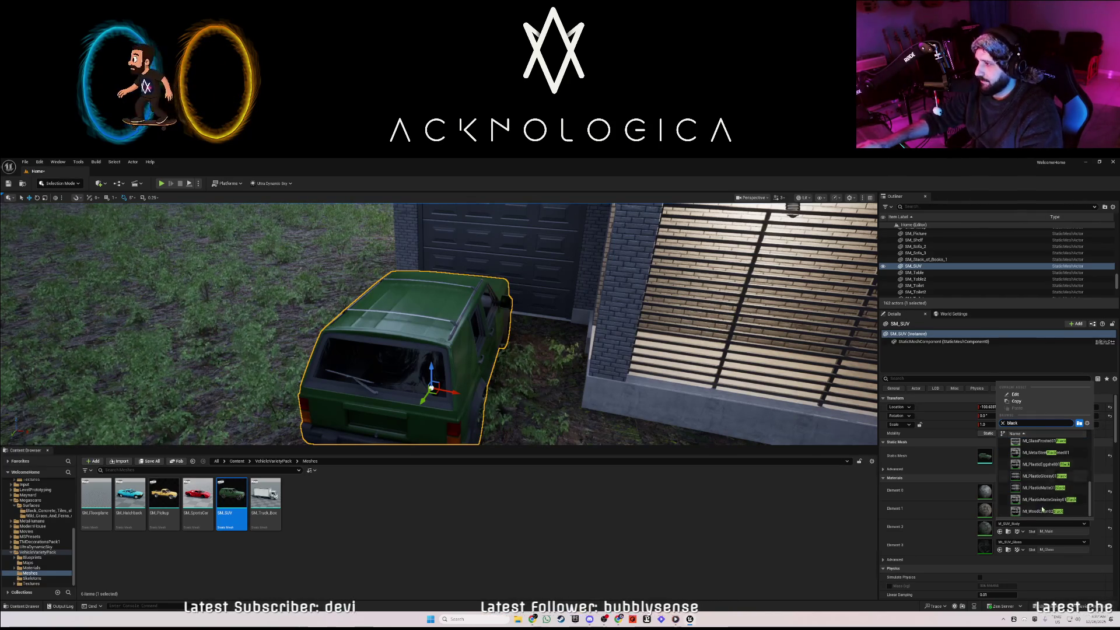
Assign ML_Color_Black_02 to the SUV's Element 2 body slot and orbit to its side
scroll(1045, 476, up, 1)
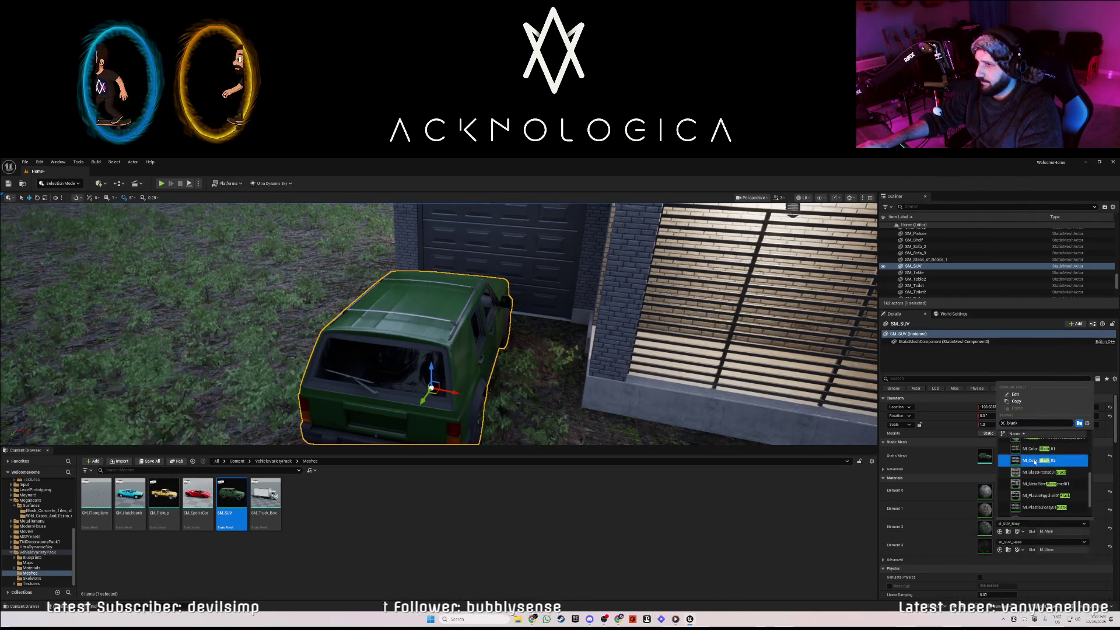
click(1039, 460)
mouse_move(705, 395)
mouse_down()
mouse_move(595, 397)
mouse_move(653, 397)
mouse_up()
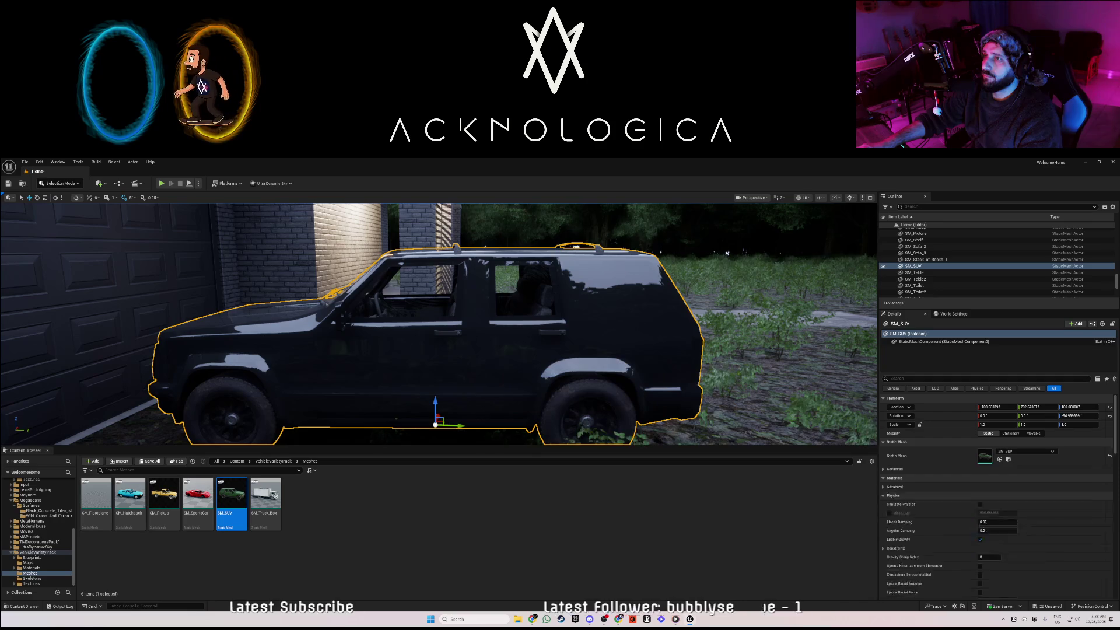
key(ctrl+z)
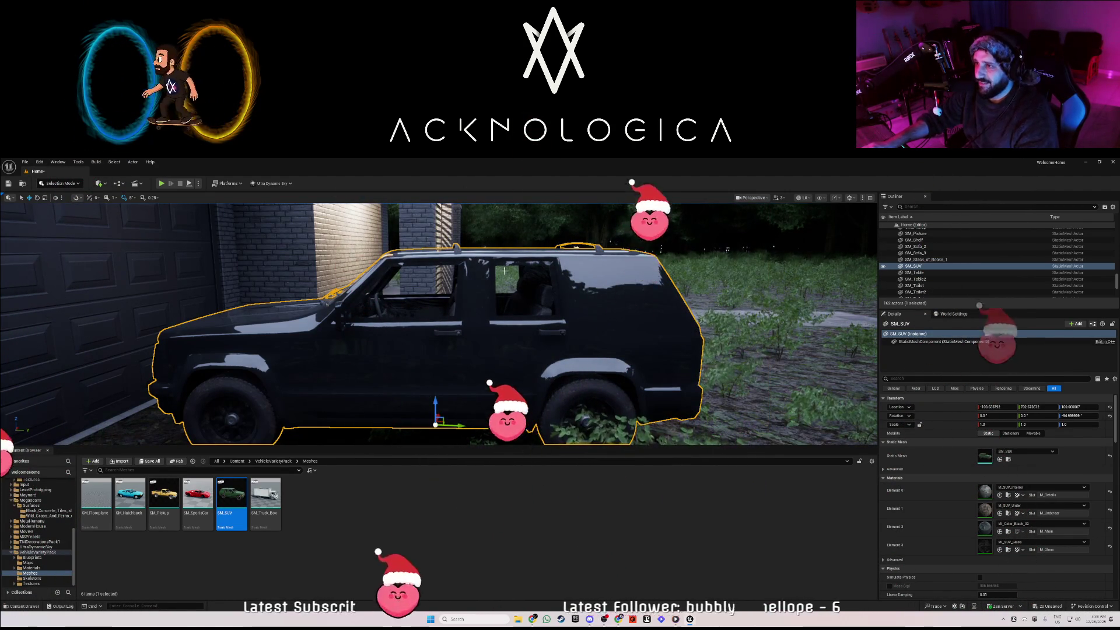
key(Right)
key(Up)
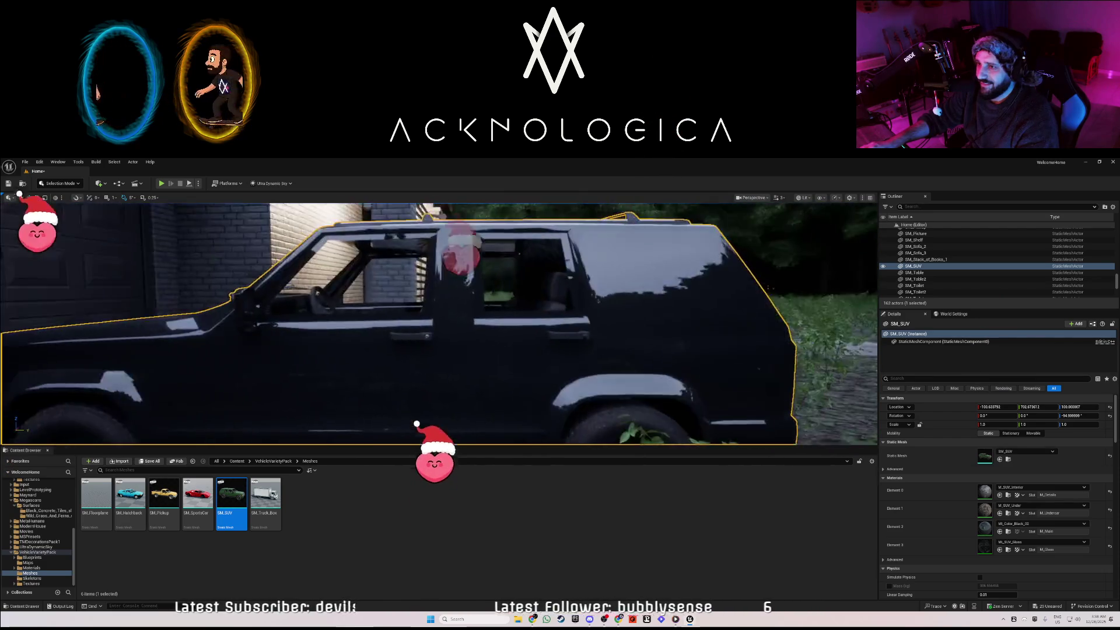
key(f)
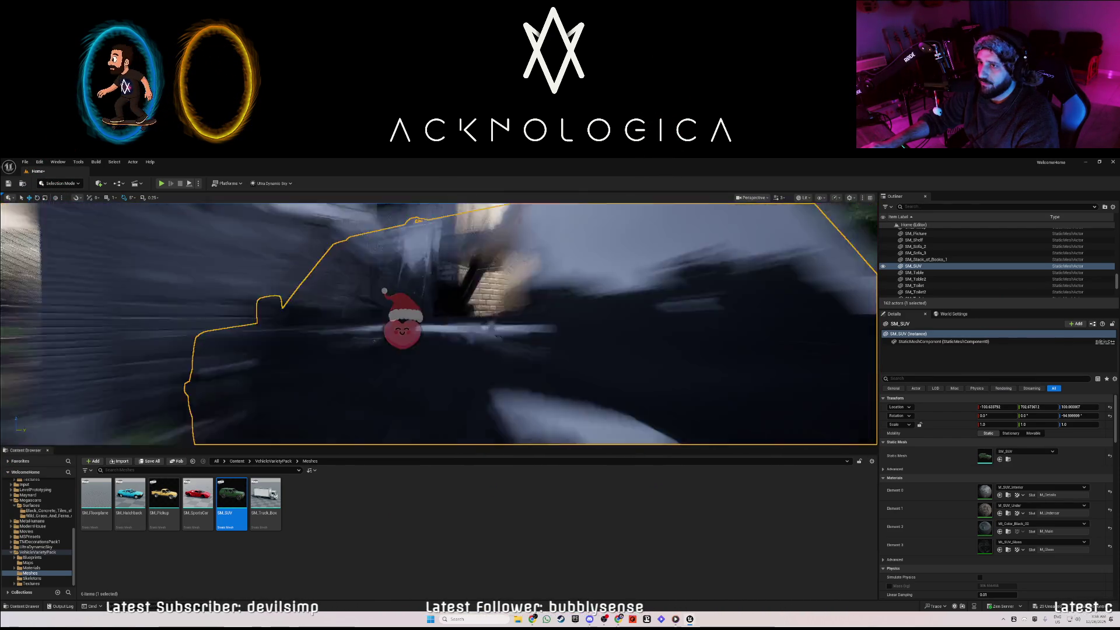
key(Left)
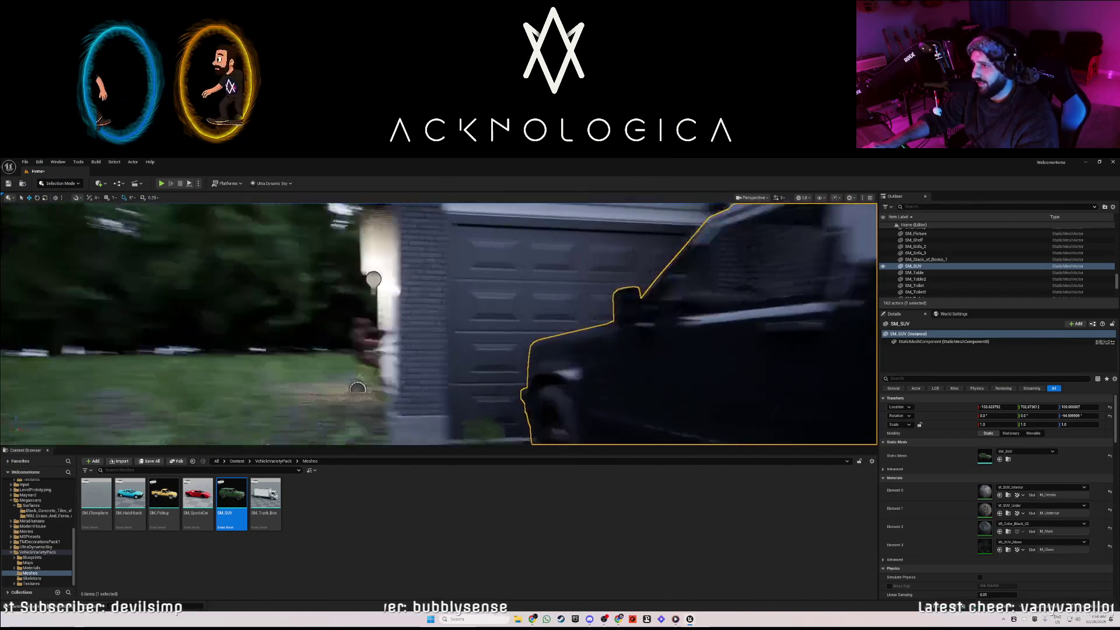
key(f)
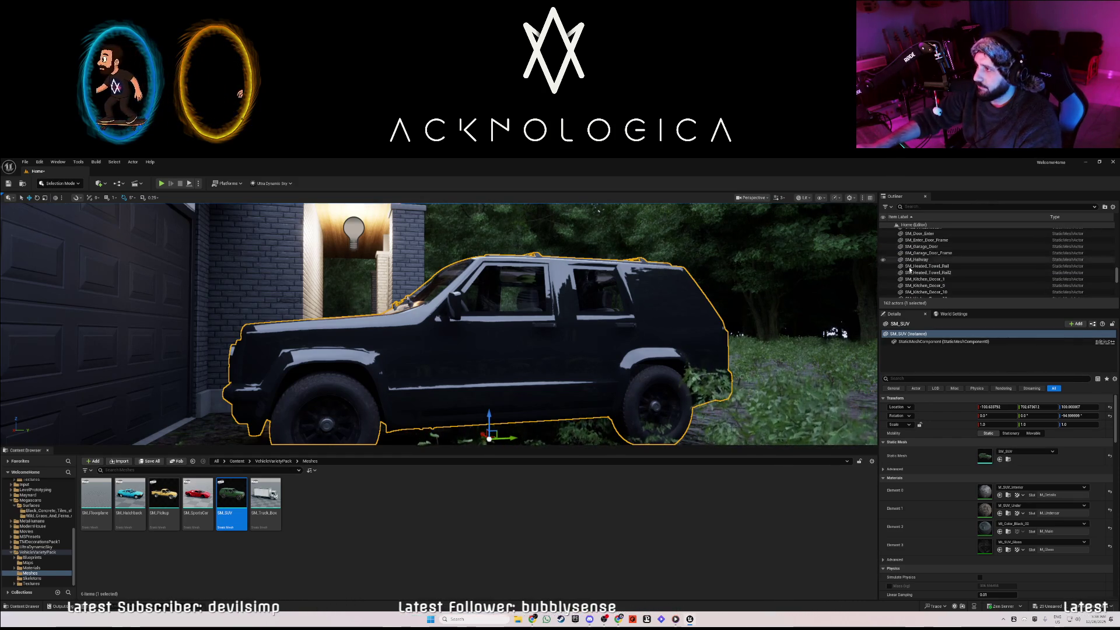
Try matte and then glossy black plastic on the SUV body, and undo the glossy change
click(1042, 523)
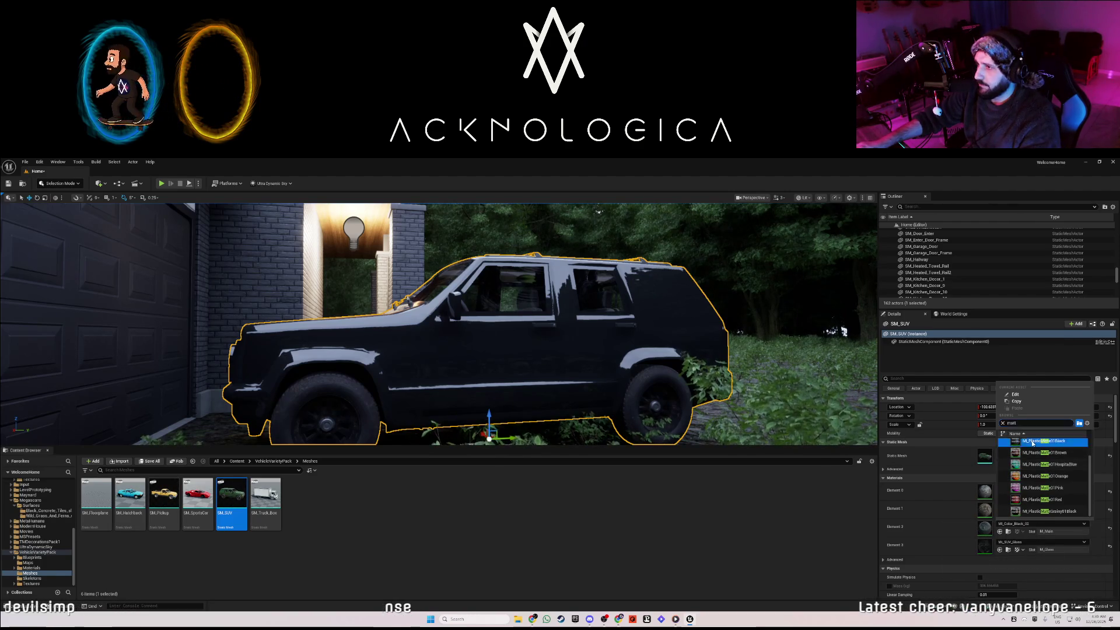
click(1032, 442)
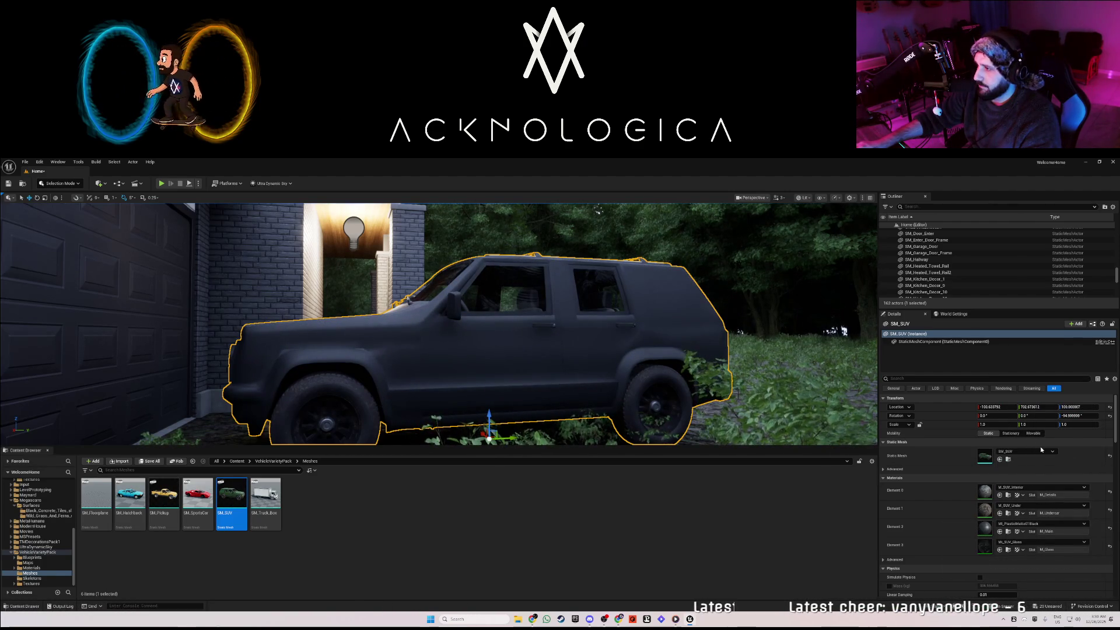
click(1027, 524)
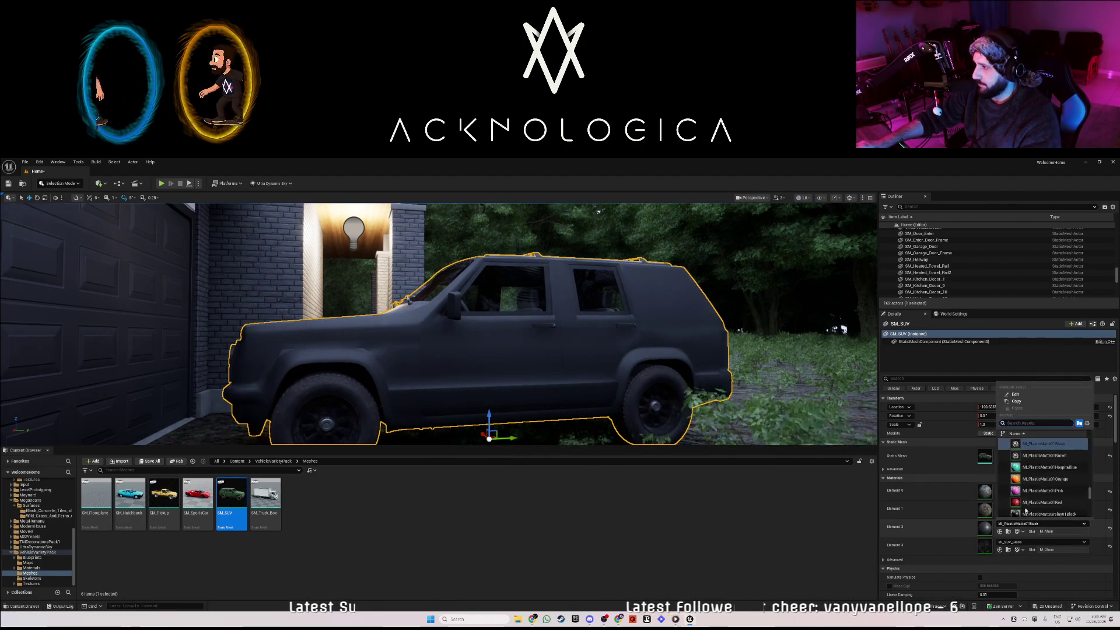
scroll(1036, 499, up, 3)
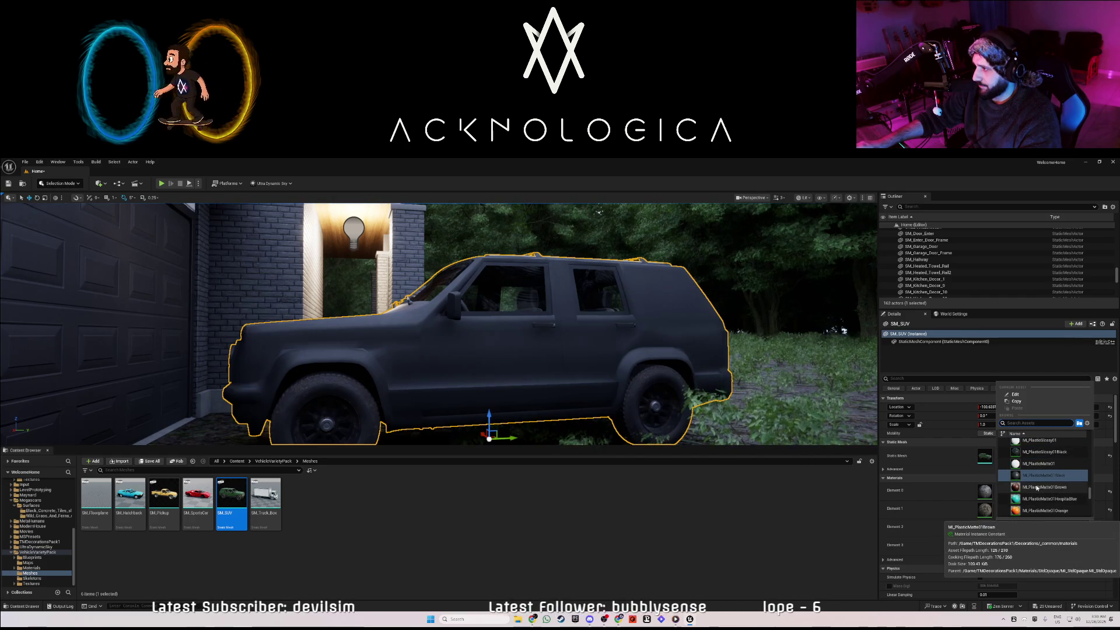
click(1039, 453)
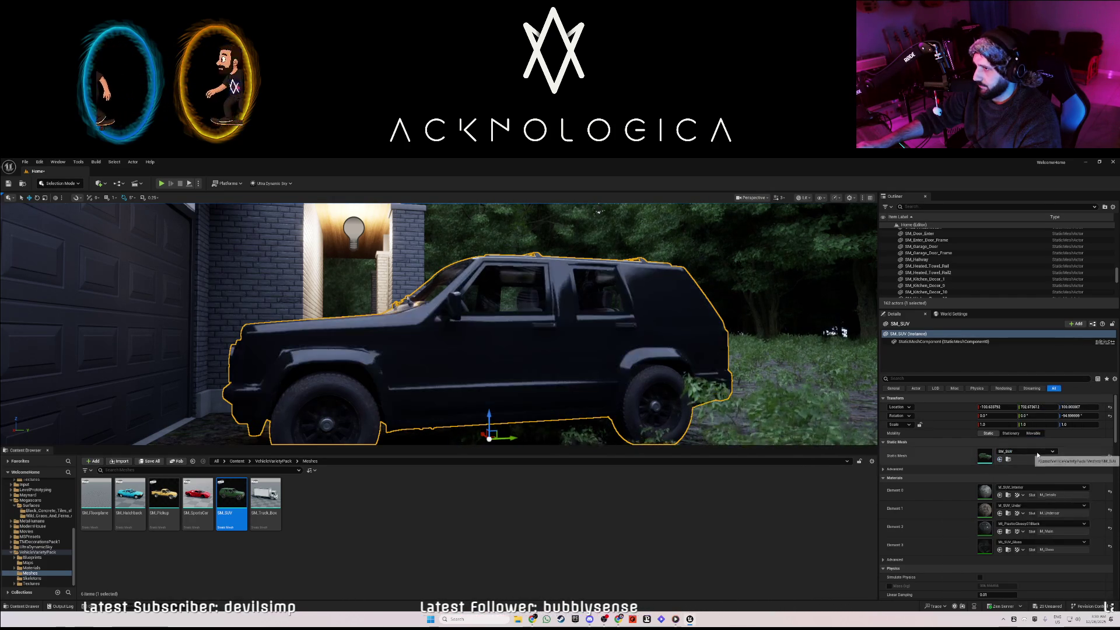
drag(870, 326, 870, 326)
key(ctrl+z)
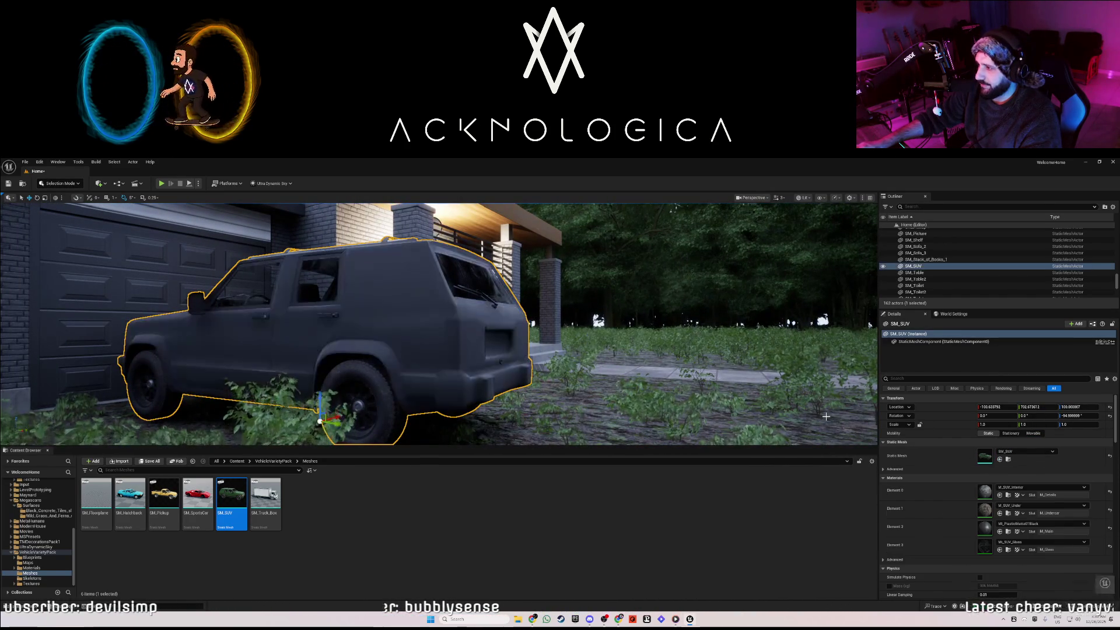
View the SUV from behind and scroll the Outliner up to the UltraDW folder
drag(826, 417, 826, 417)
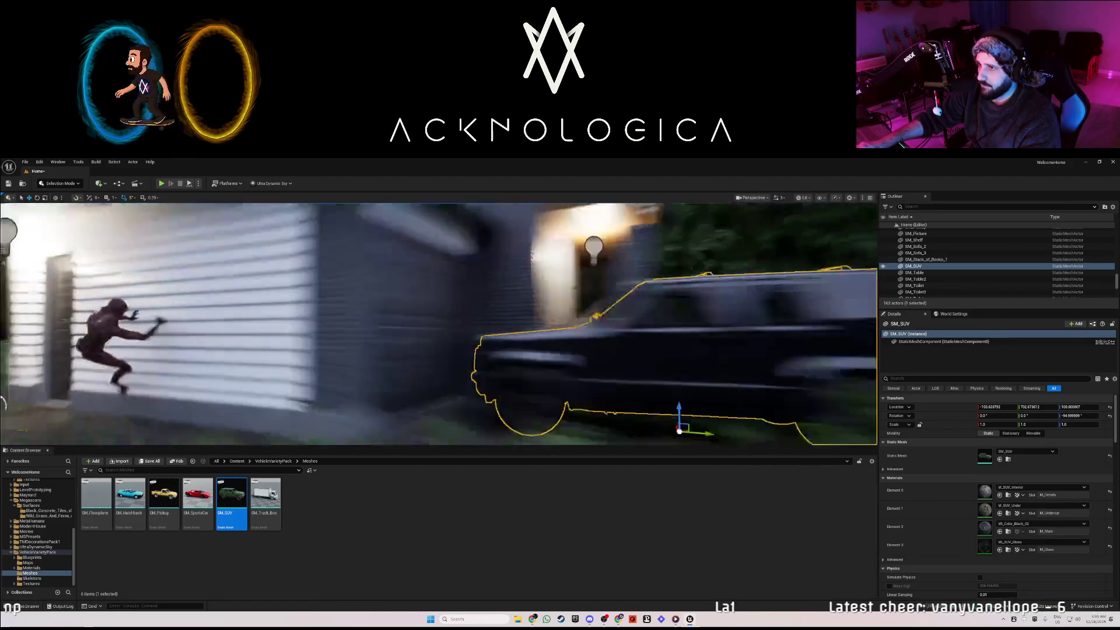
drag(748, 388, 748, 387)
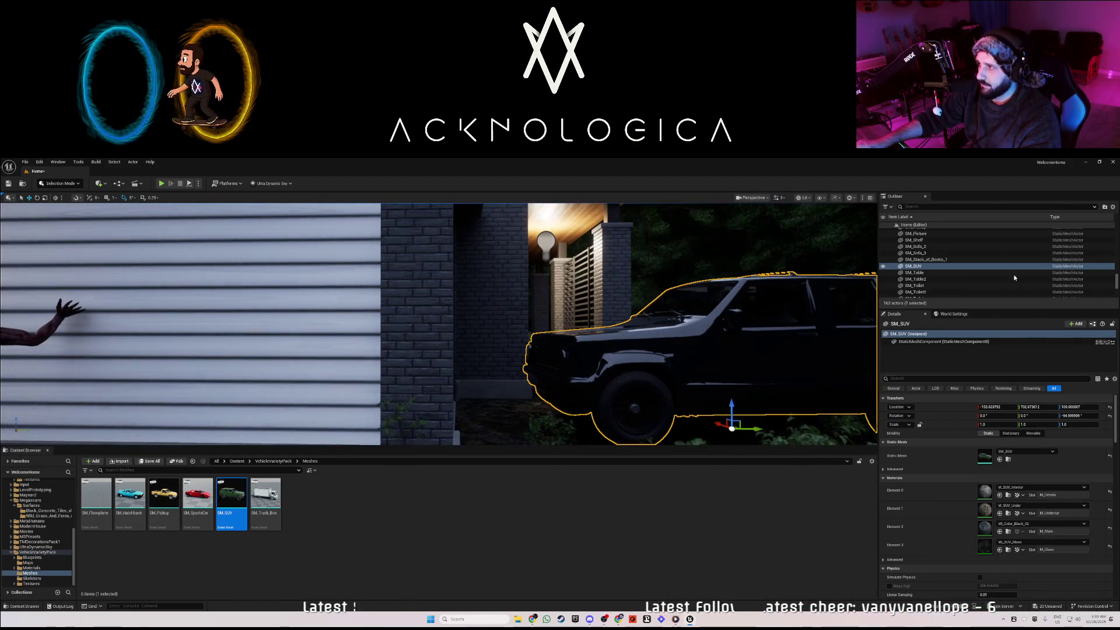
scroll(926, 273, down, 3)
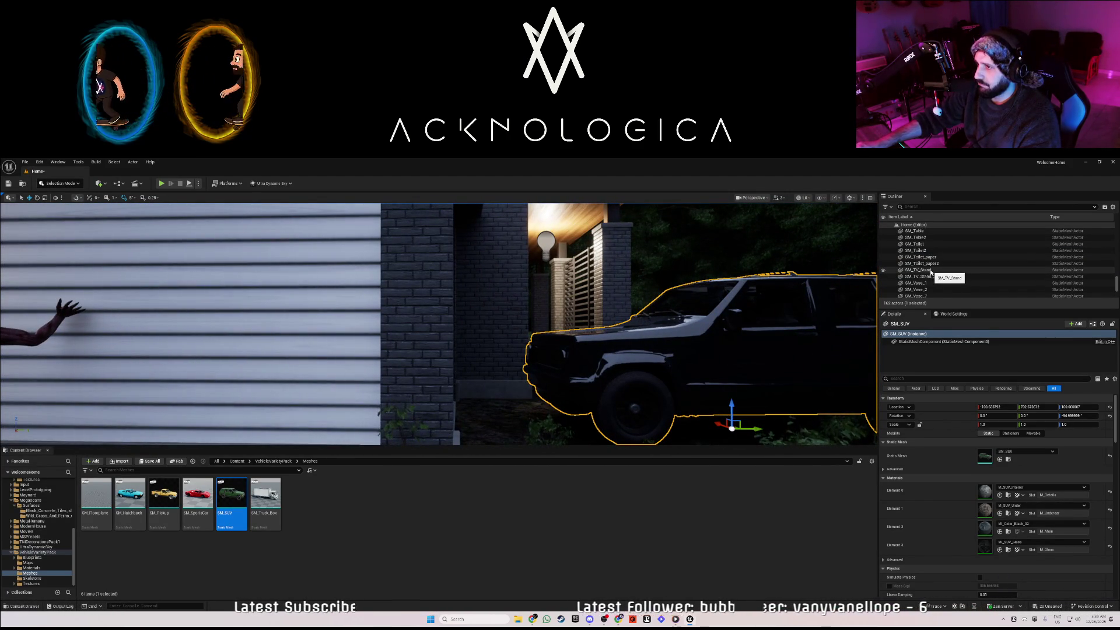
scroll(932, 272, down, 3)
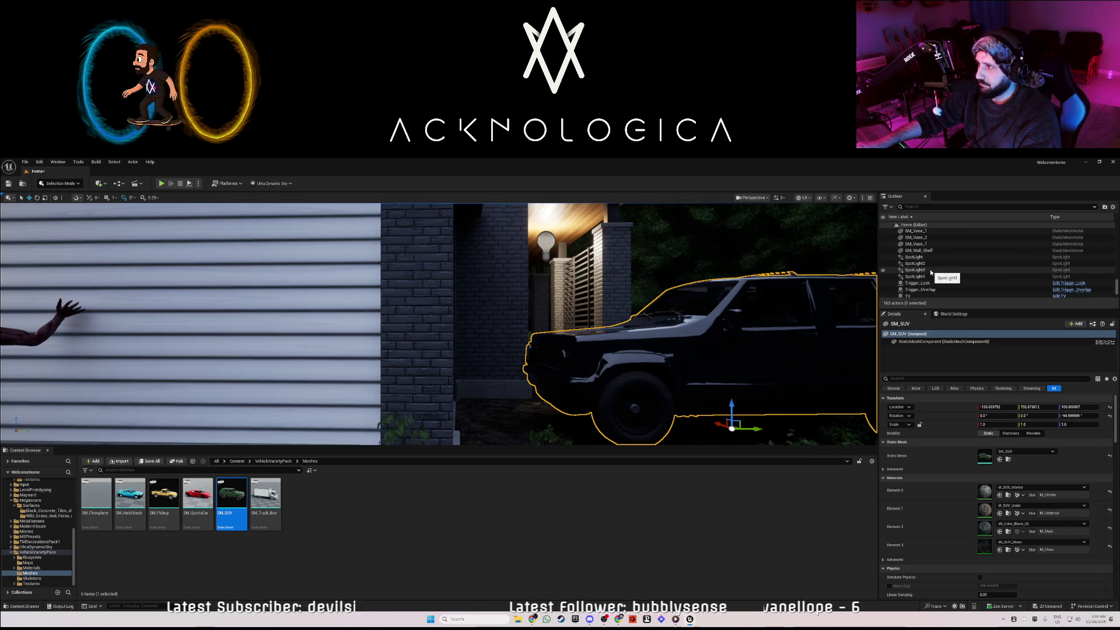
scroll(929, 273, up, 15)
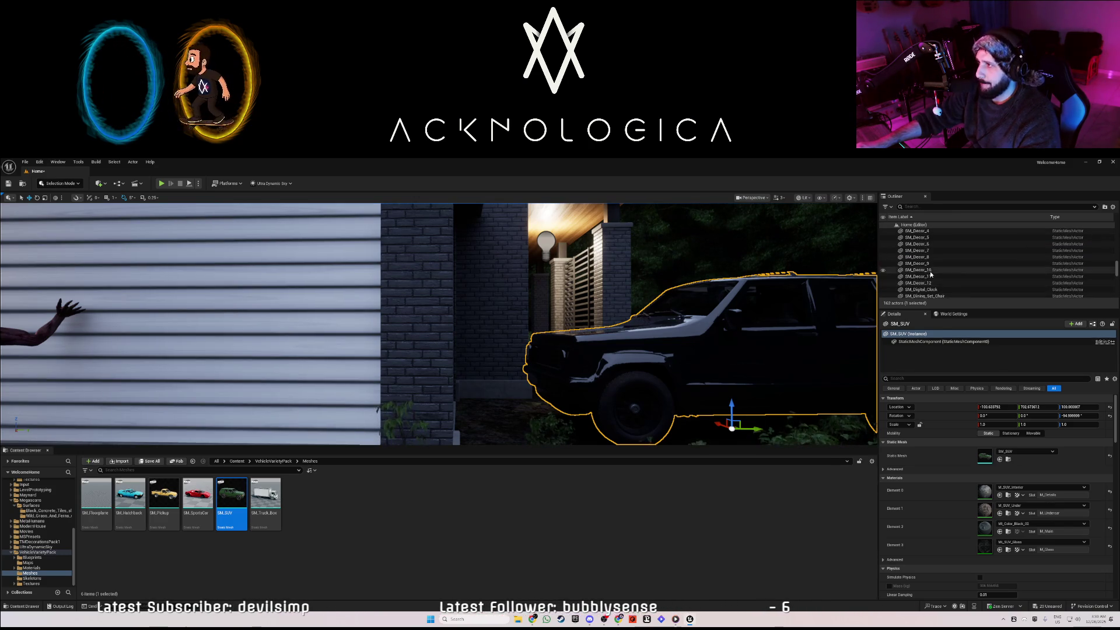
scroll(930, 275, up, 10)
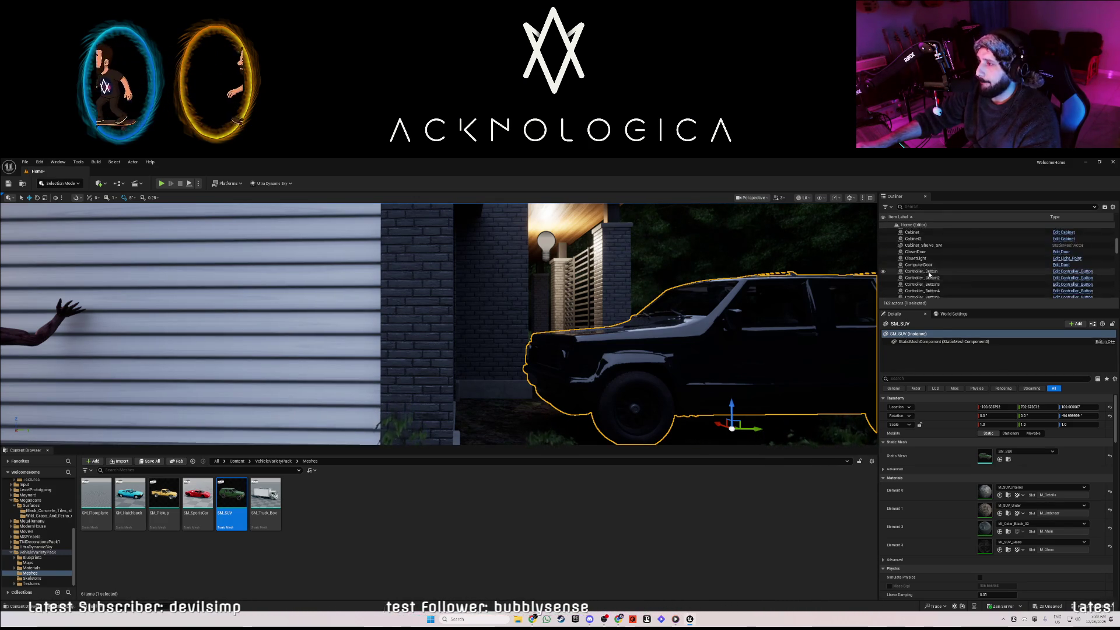
scroll(929, 274, up, 5)
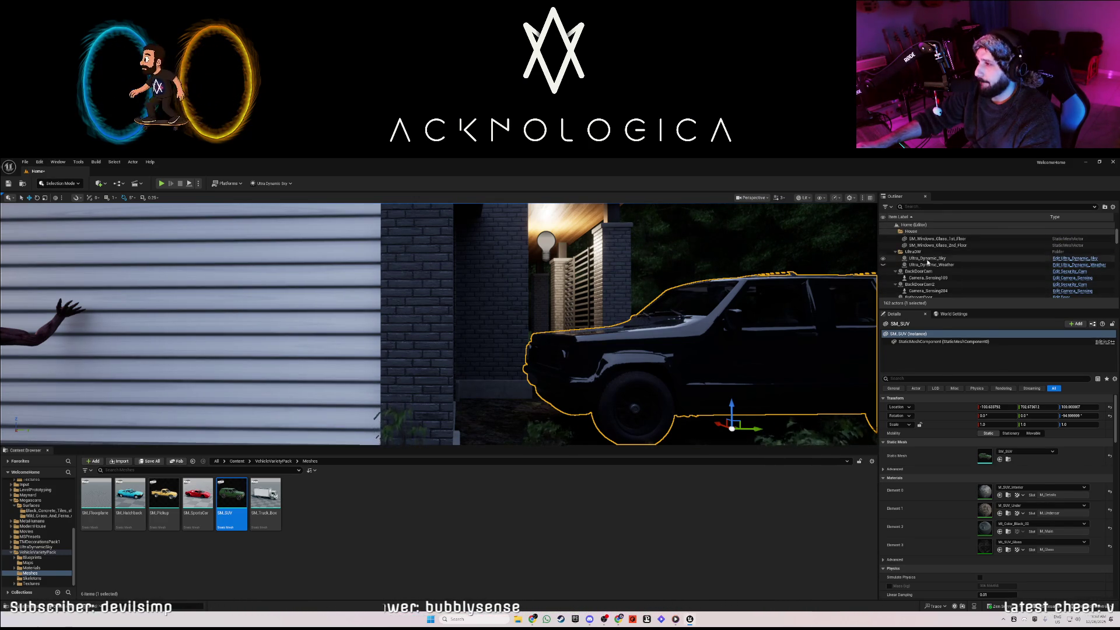
Push Ultra_Dynamic_Sky's Time Of Day to about 2016 and set Sky Mode to Volumetric Clouds
click(928, 258)
drag(992, 461, 999, 460)
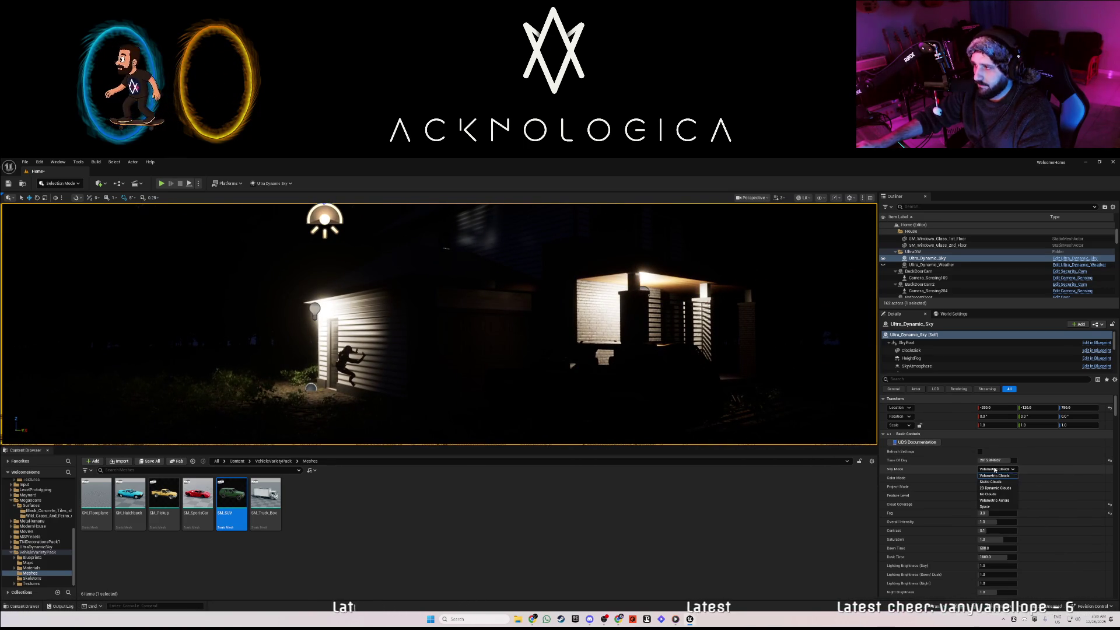
click(993, 507)
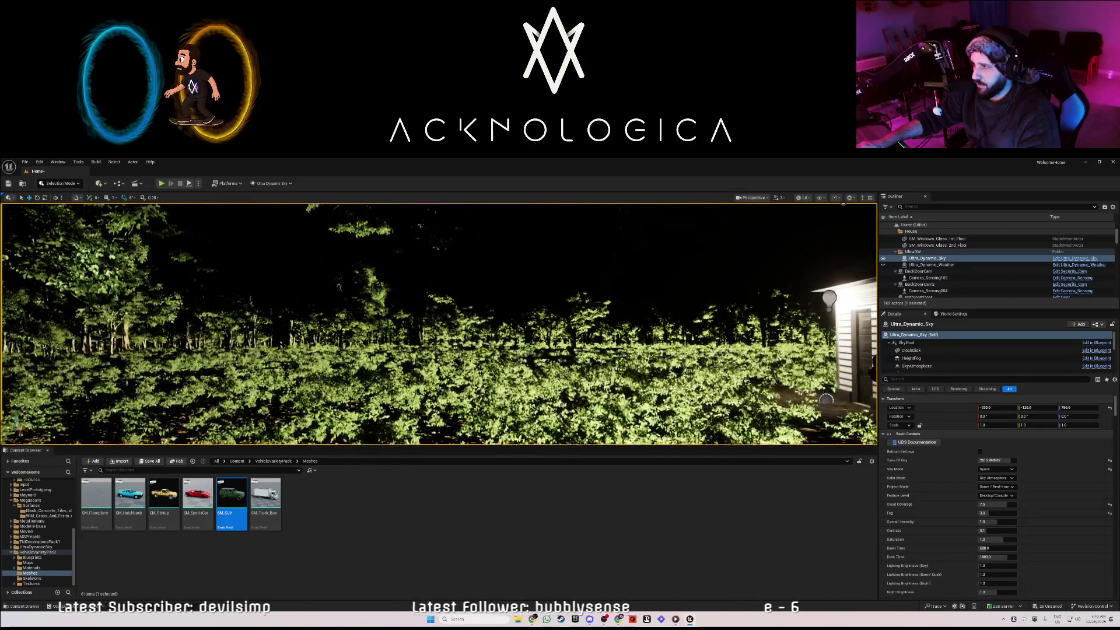
click(995, 469)
click(1000, 477)
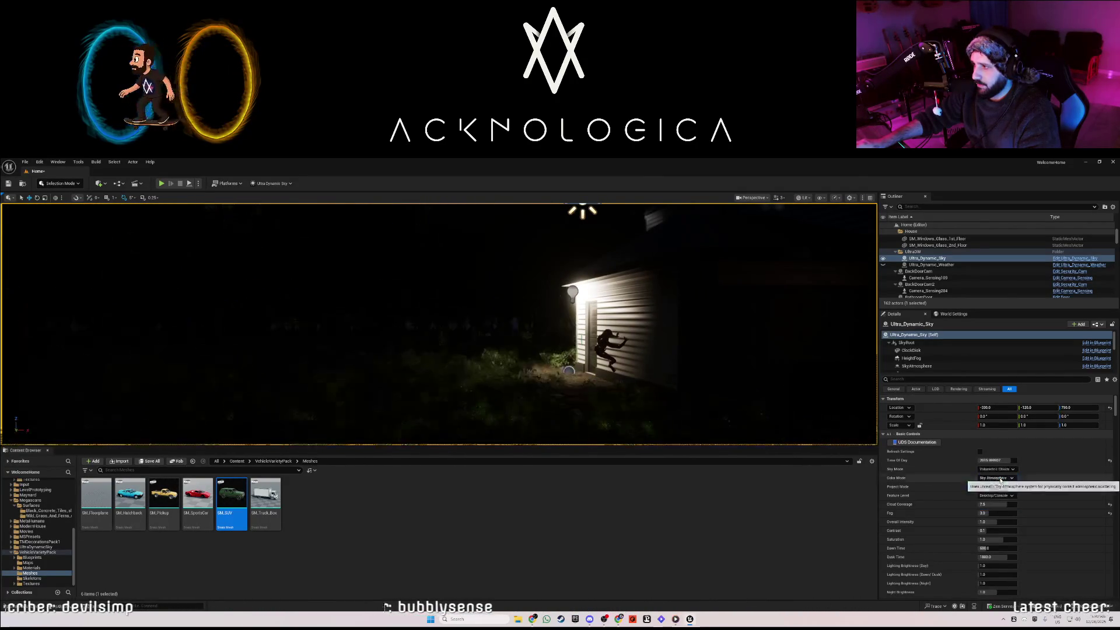
Raise cloud coverage to 7.492, adjust the sky fog, and select Ultra_Dynamic_Weather
click(999, 479)
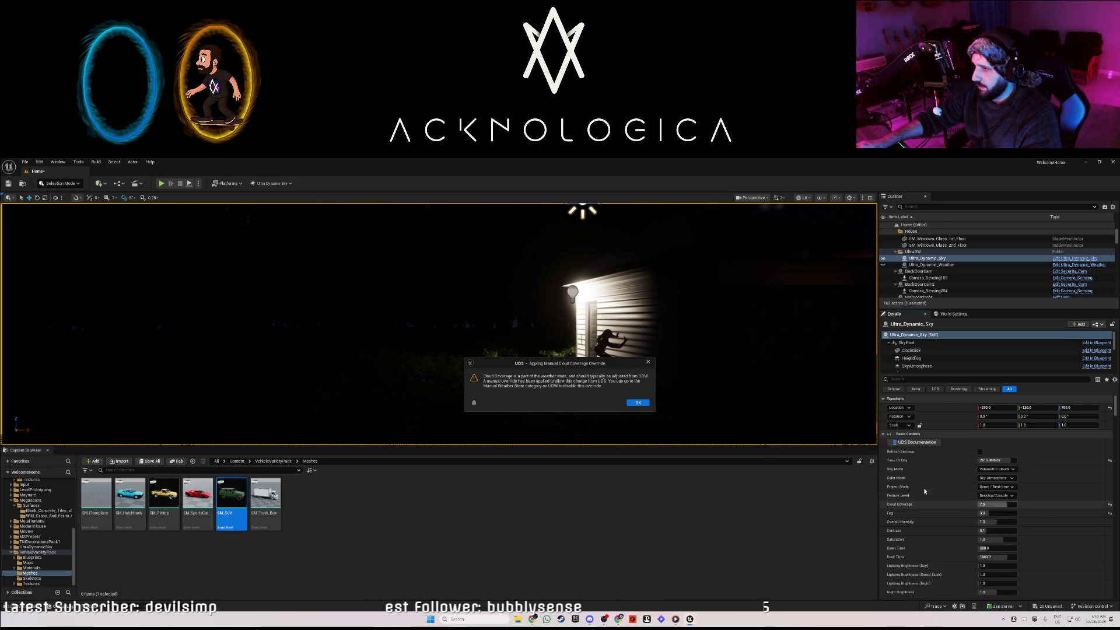
click(640, 404)
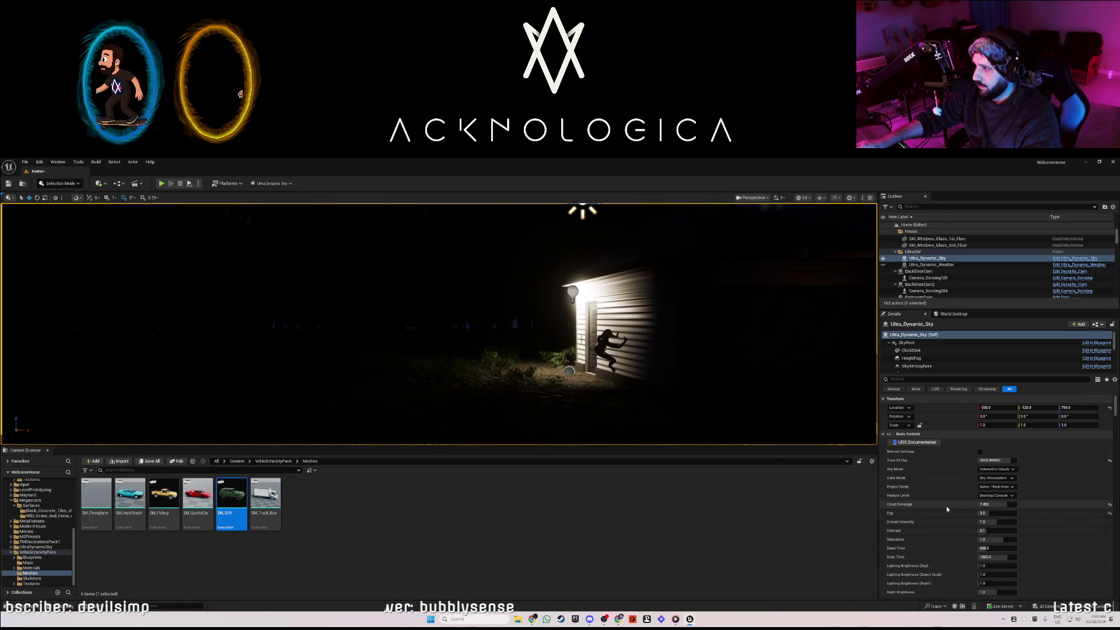
click(986, 513)
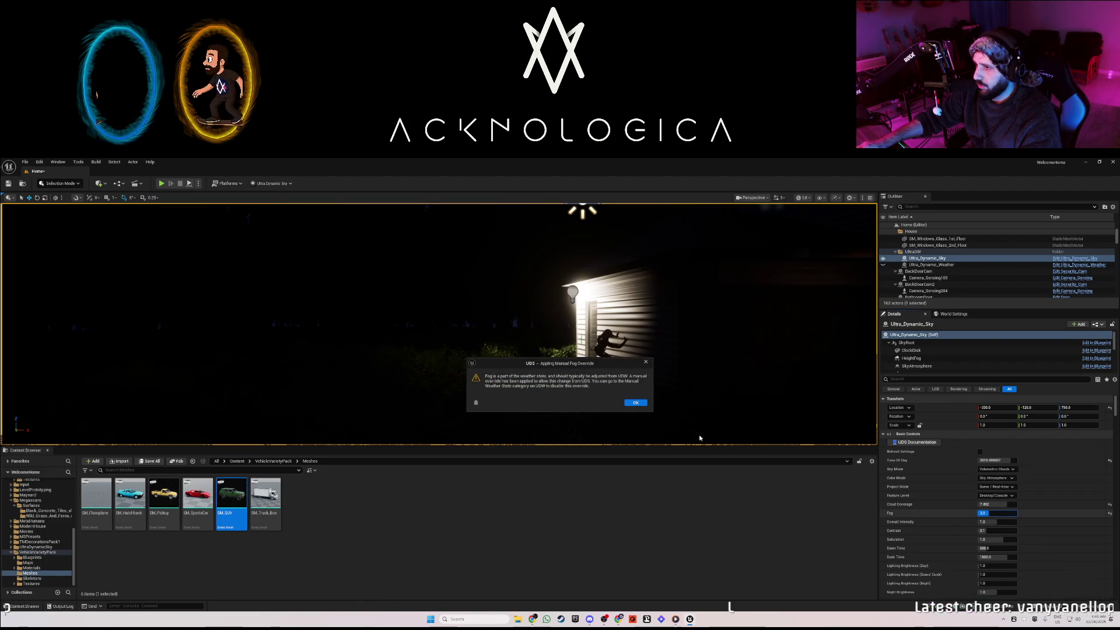
click(934, 265)
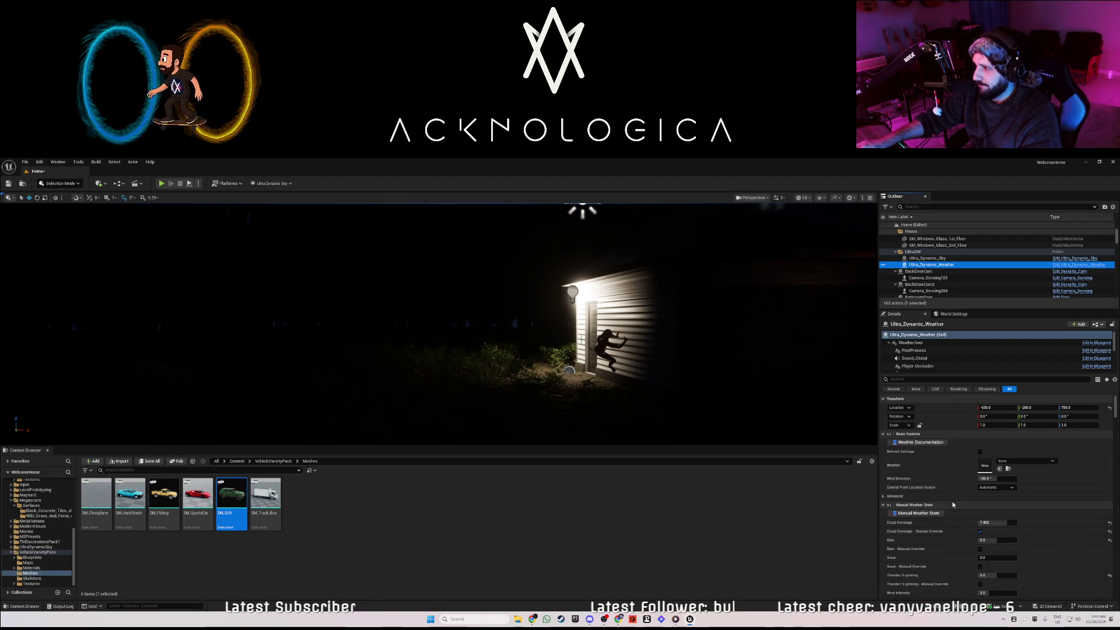
Set the Manual Weather State Fog to 10.0 and Dust to 5.0, checking the haze around the houses
scroll(952, 501, down, 3)
click(996, 527)
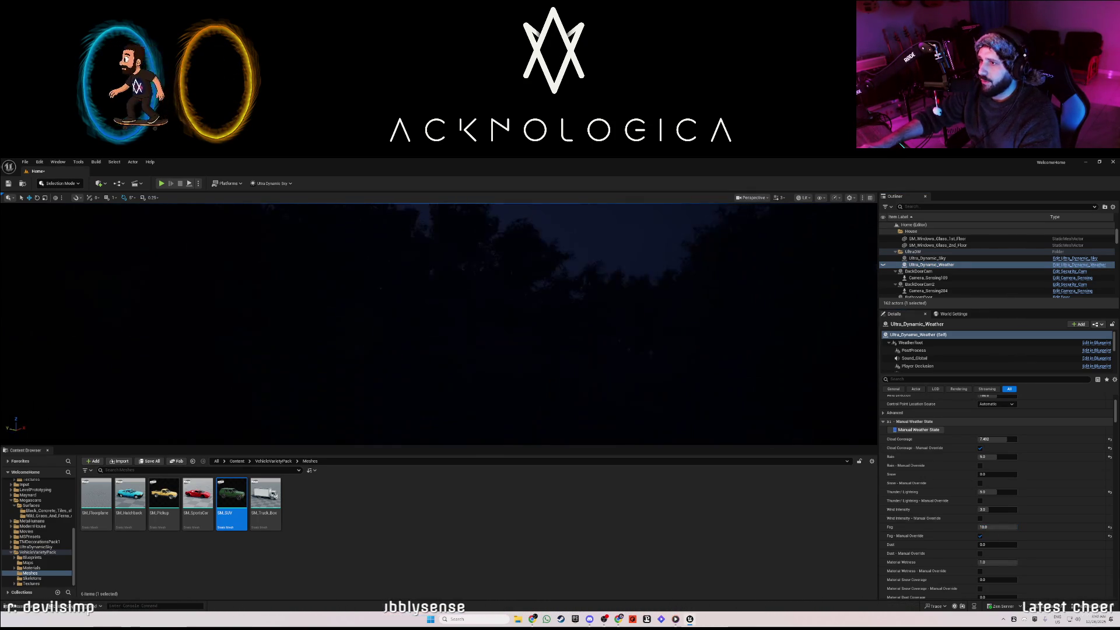
drag(863, 296, 992, 295)
mouse_move(438, 323)
mouse_down()
mouse_move(408, 324)
mouse_move(437, 324)
mouse_move(408, 324)
mouse_move(438, 324)
mouse_move(420, 324)
mouse_up()
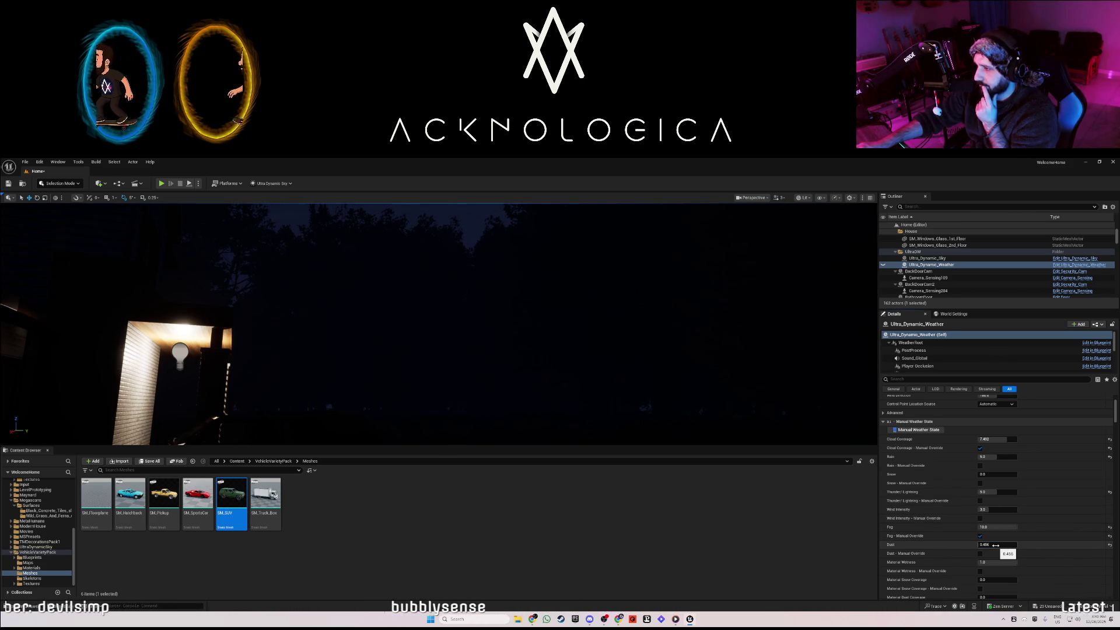
text(5)
key(Return)
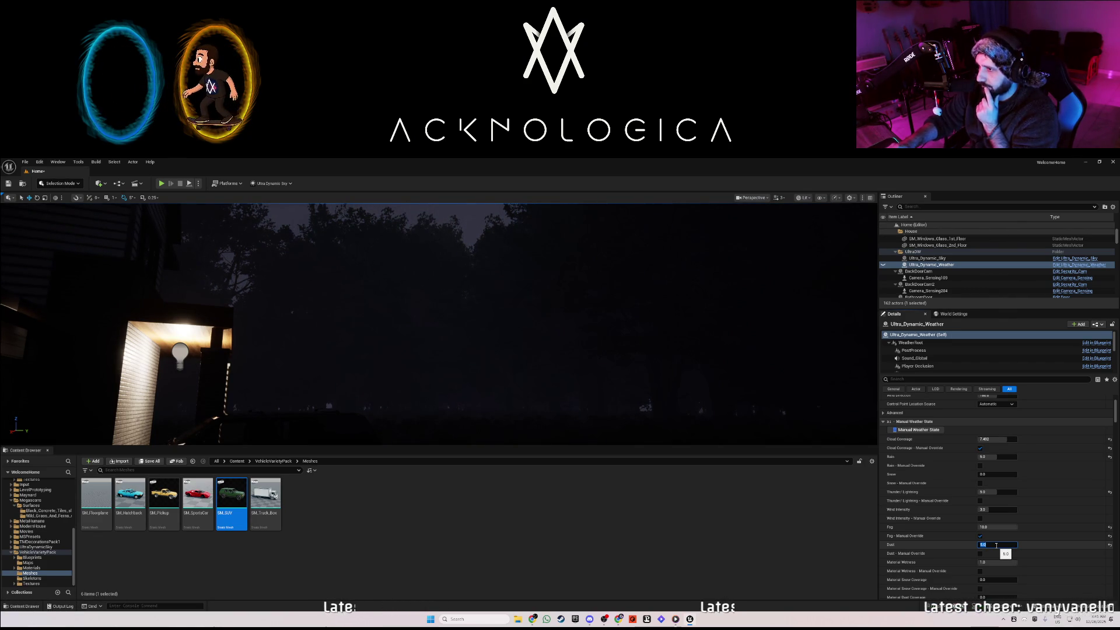
mouse_move(651, 377)
mouse_down()
mouse_move(460, 379)
mouse_move(776, 379)
mouse_up()
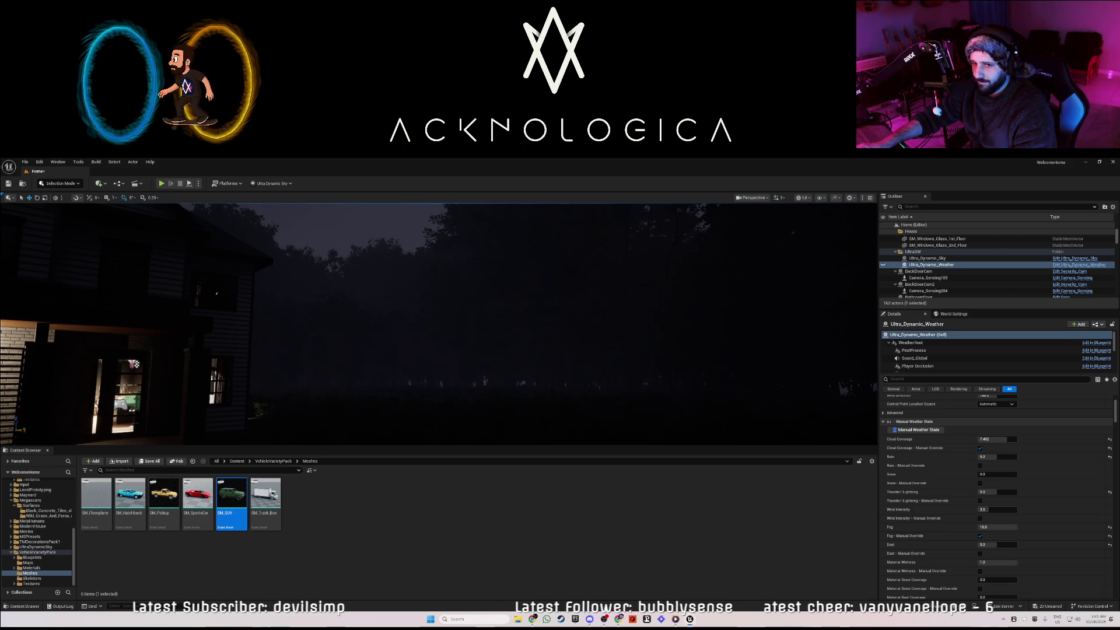
mouse_move(776, 379)
mouse_down()
mouse_move(663, 369)
mouse_move(575, 429)
mouse_move(467, 376)
mouse_up()
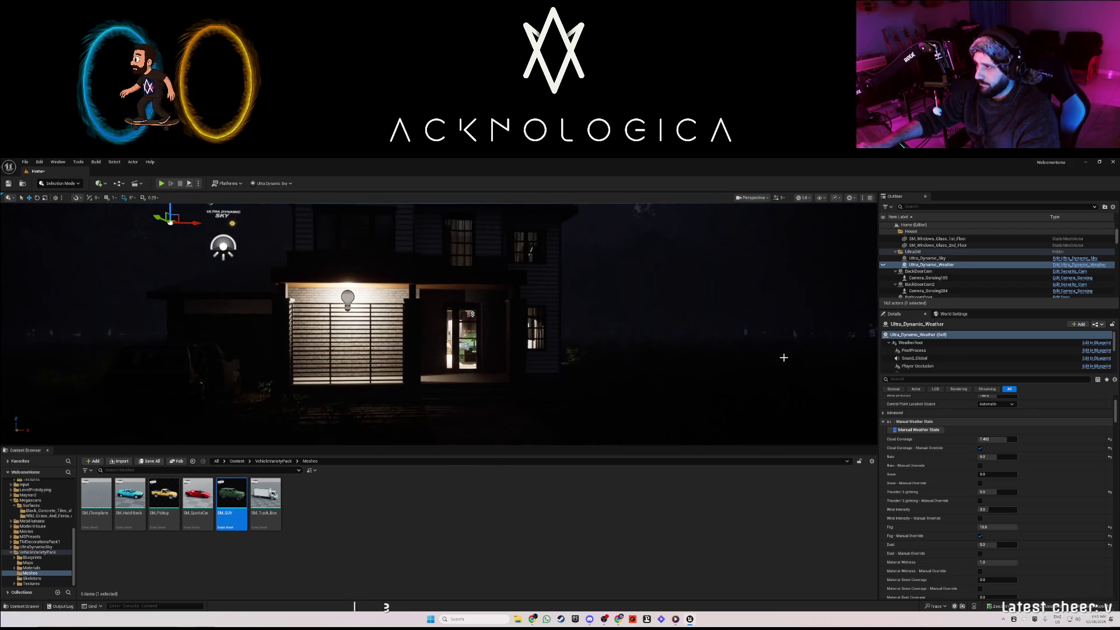
scroll(932, 489, down, 2)
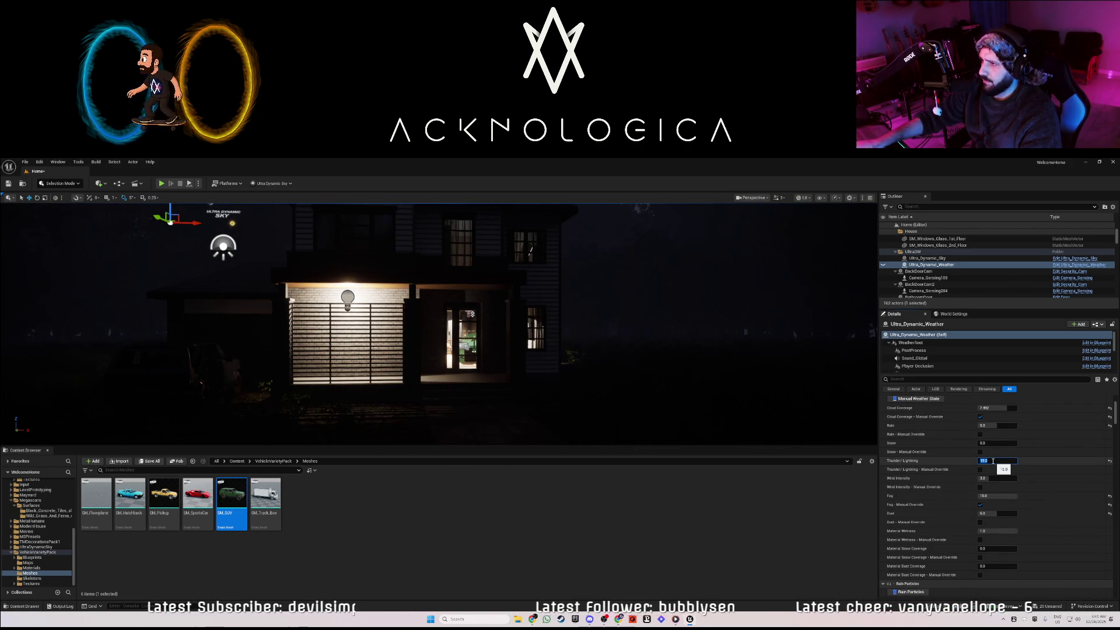
Set Thunder/Lightning to 15.0, keep Fog at 10.0 and lower Dust to 2.5
mouse_move(781, 408)
mouse_down()
mouse_move(790, 443)
mouse_move(747, 324)
mouse_move(489, 402)
mouse_move(592, 403)
mouse_move(575, 401)
mouse_up()
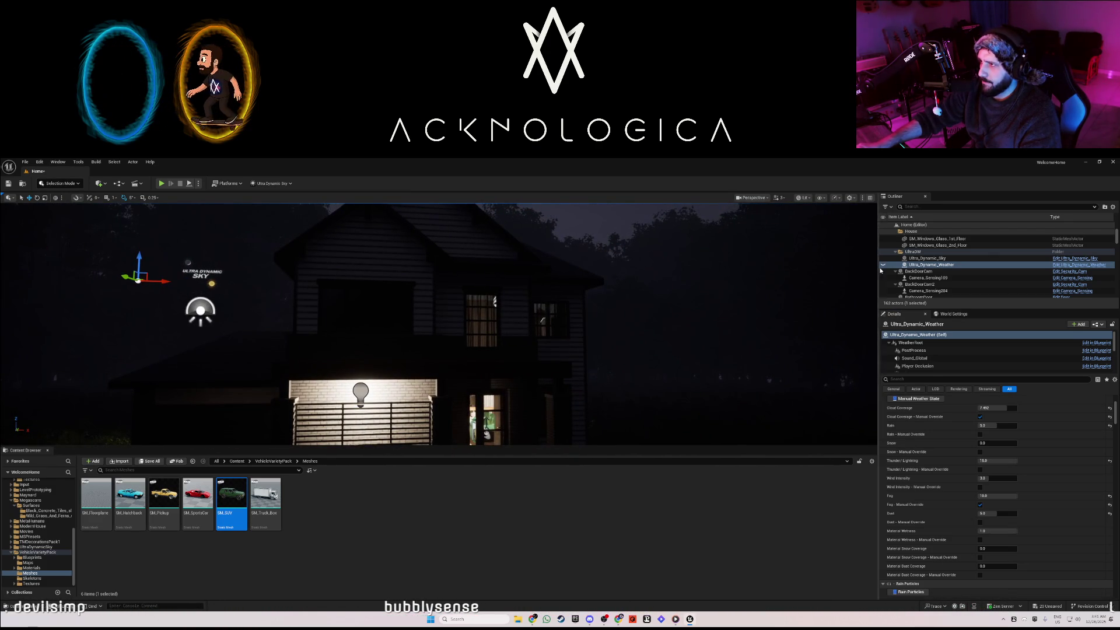
mouse_move(741, 332)
mouse_down()
mouse_move(805, 341)
mouse_move(724, 350)
mouse_up()
drag(331, 397, 362, 175)
mouse_move(642, 327)
mouse_down()
mouse_move(671, 329)
mouse_move(653, 329)
mouse_up()
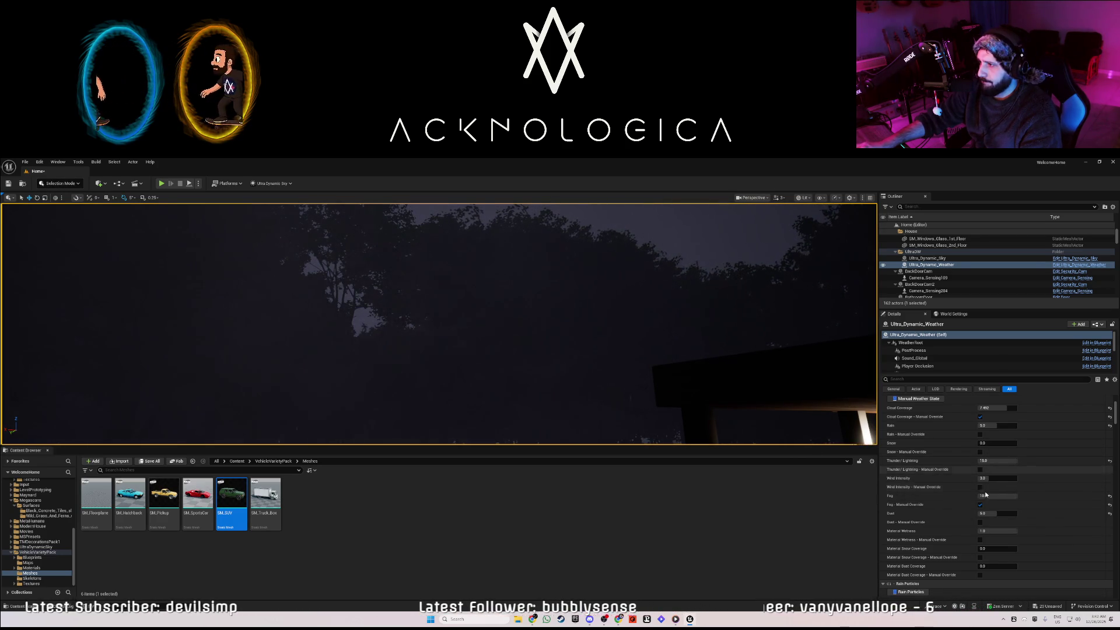
key(Return)
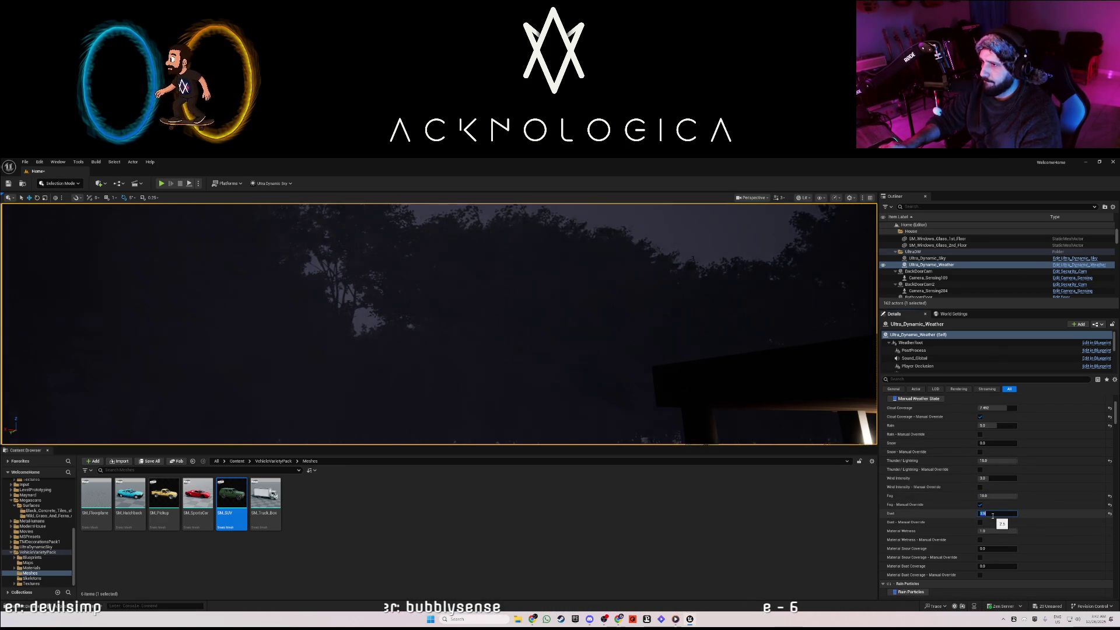
drag(661, 382, 660, 382)
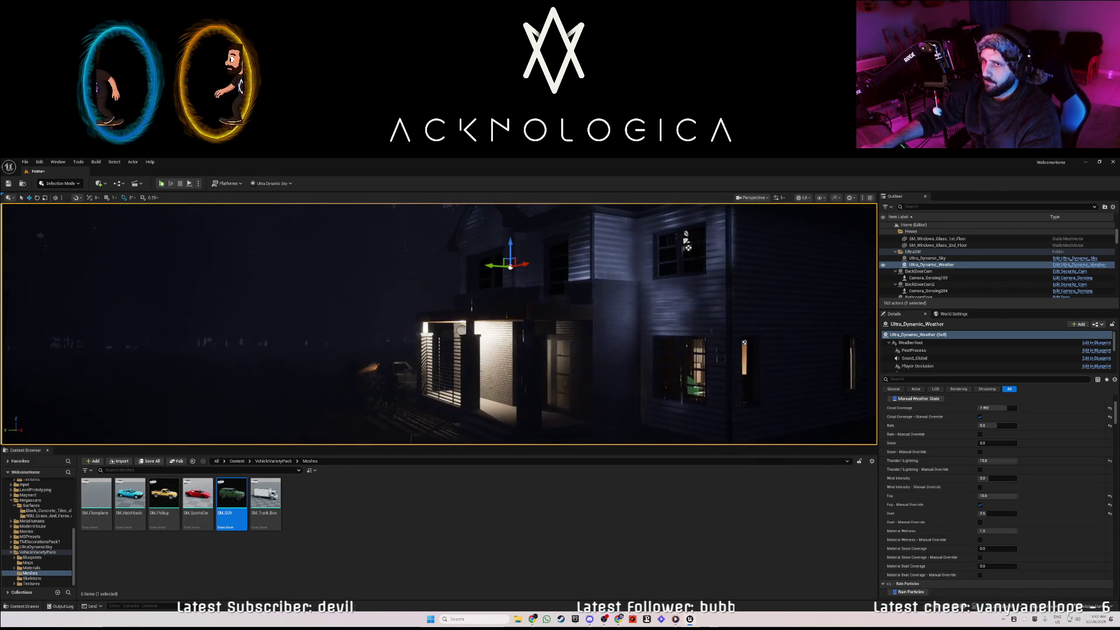
key(alt+p)
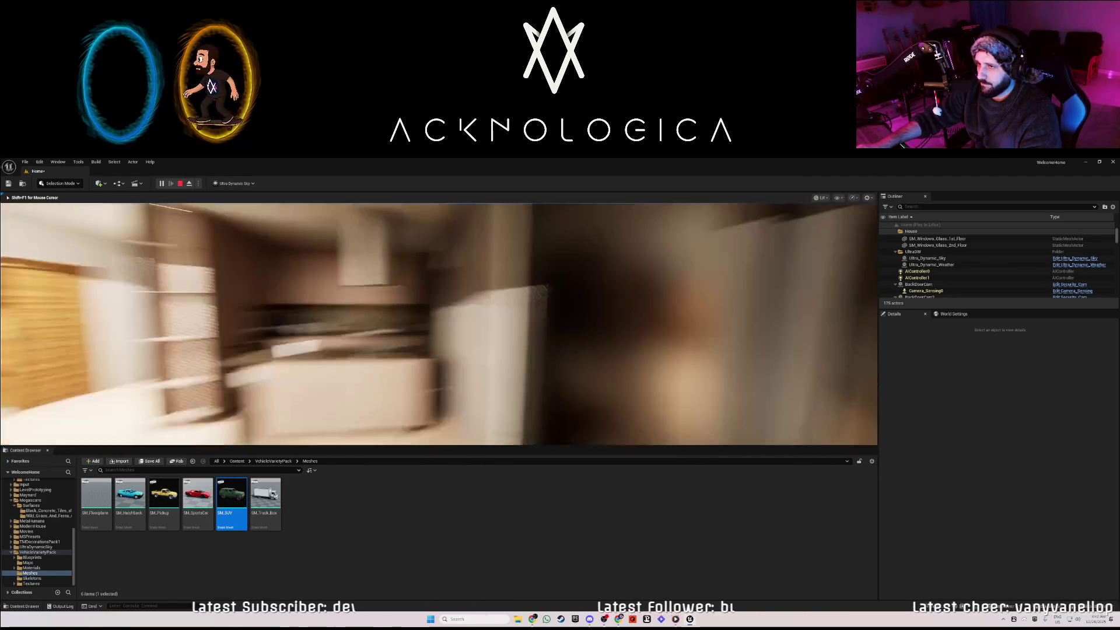
Walk from the living room through the hallway to the bedroom's night window
key(w)
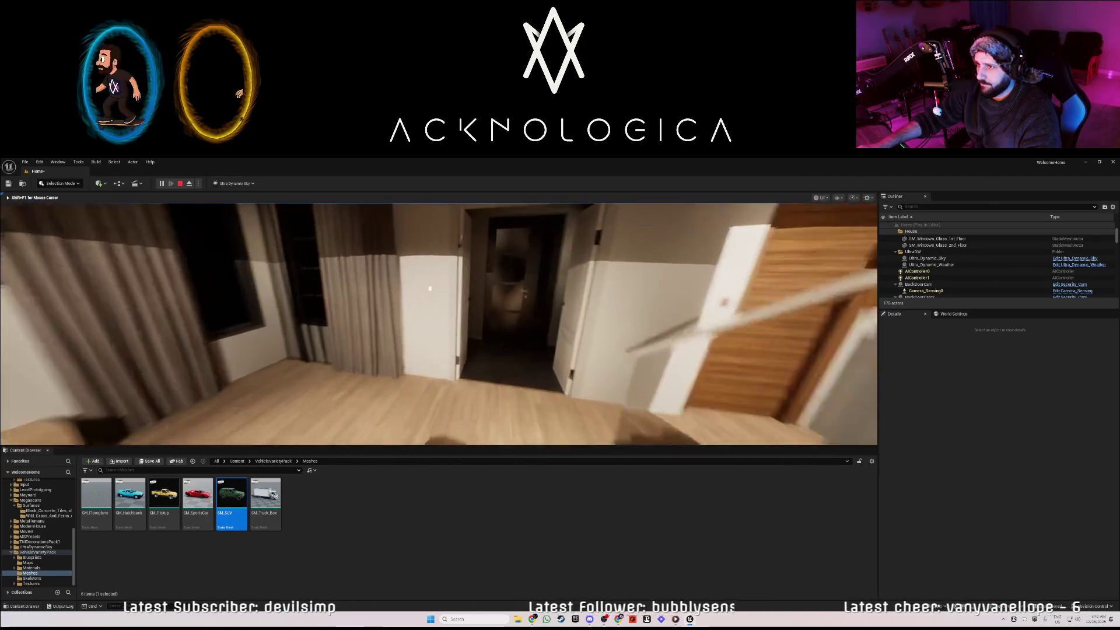
key(w)
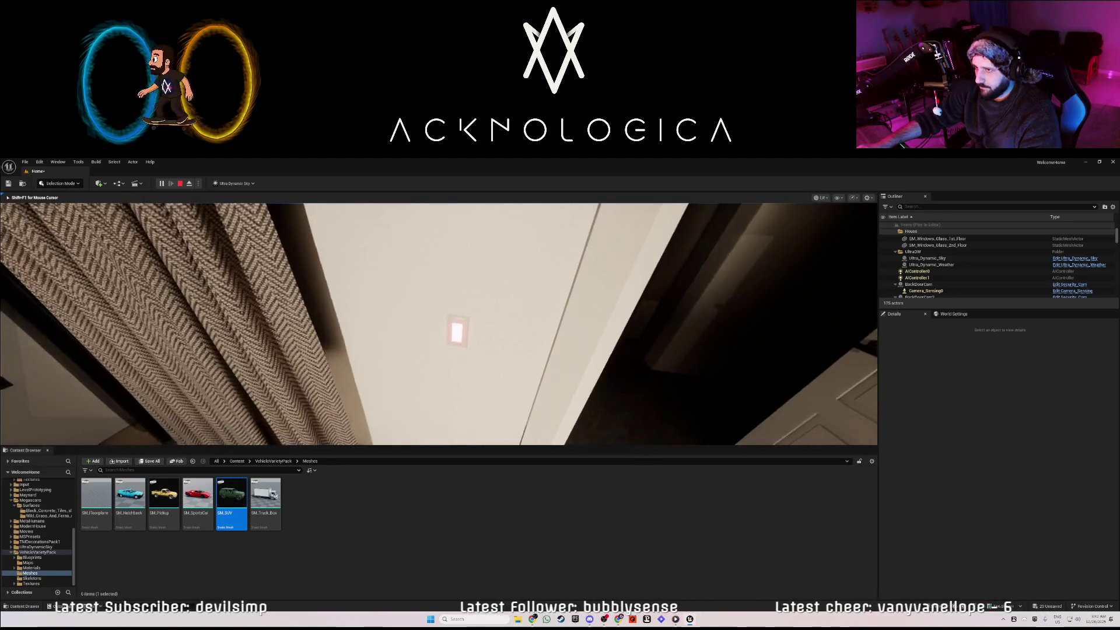
key(w)
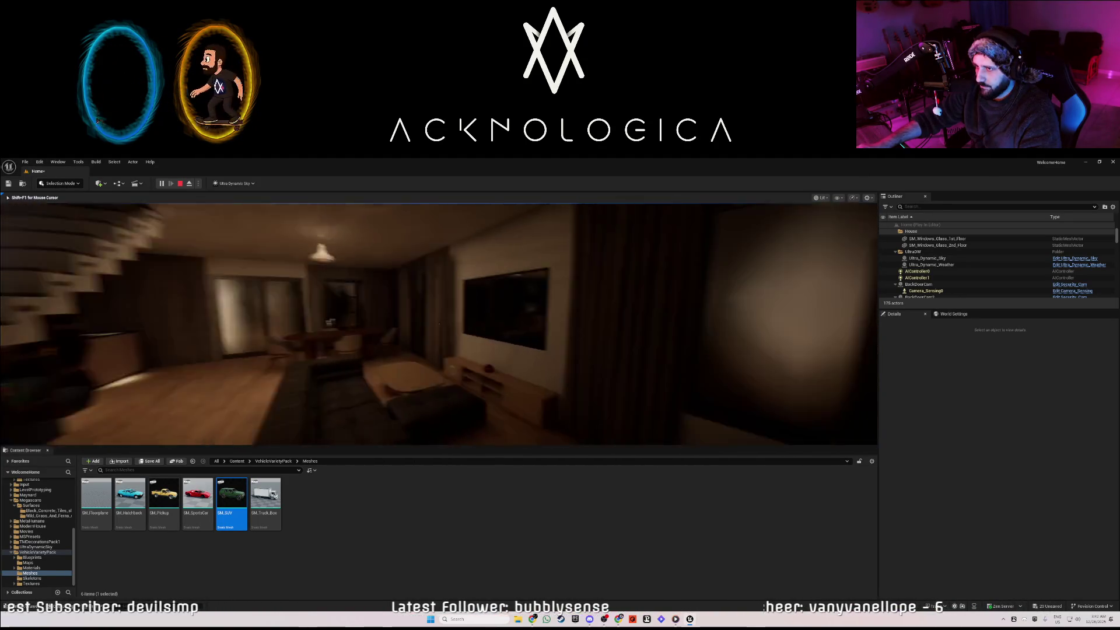
key(w)
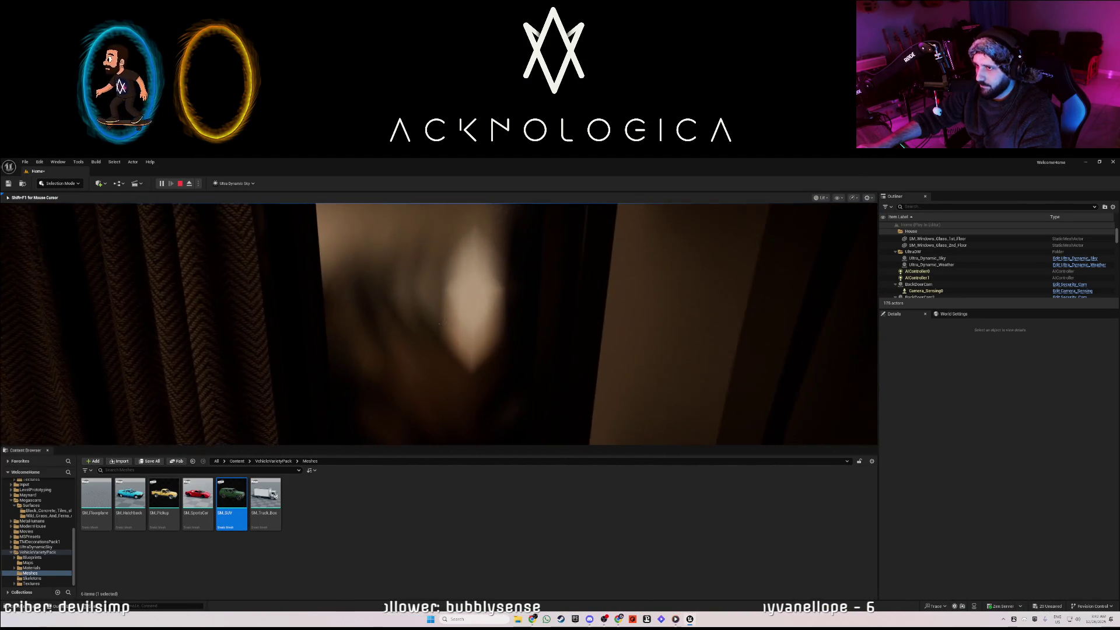
key(w)
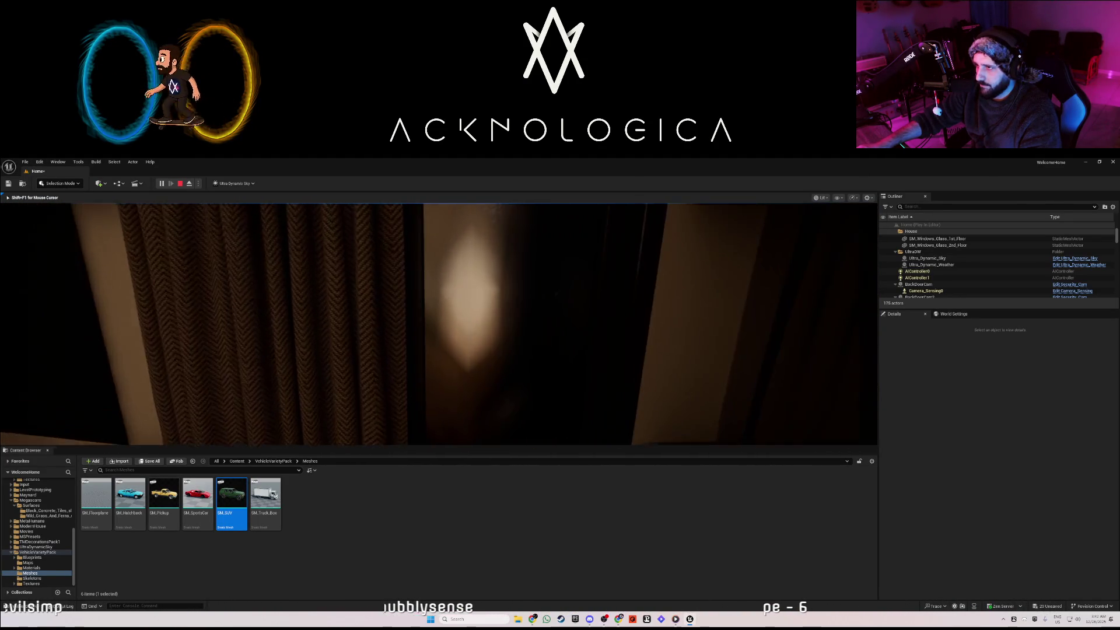
key(w)
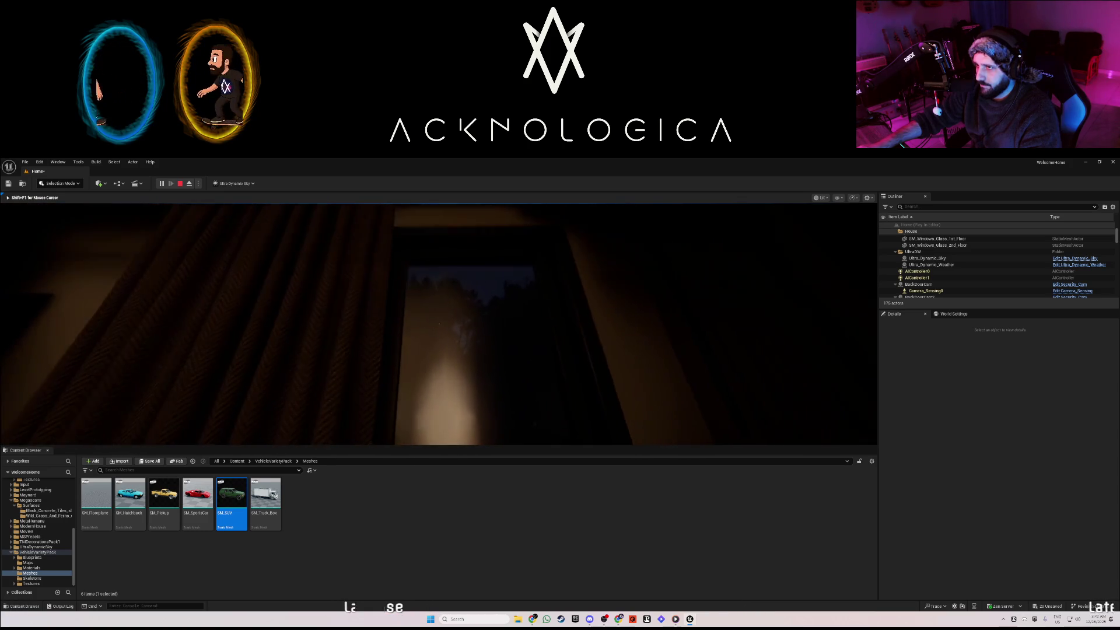
key(w)
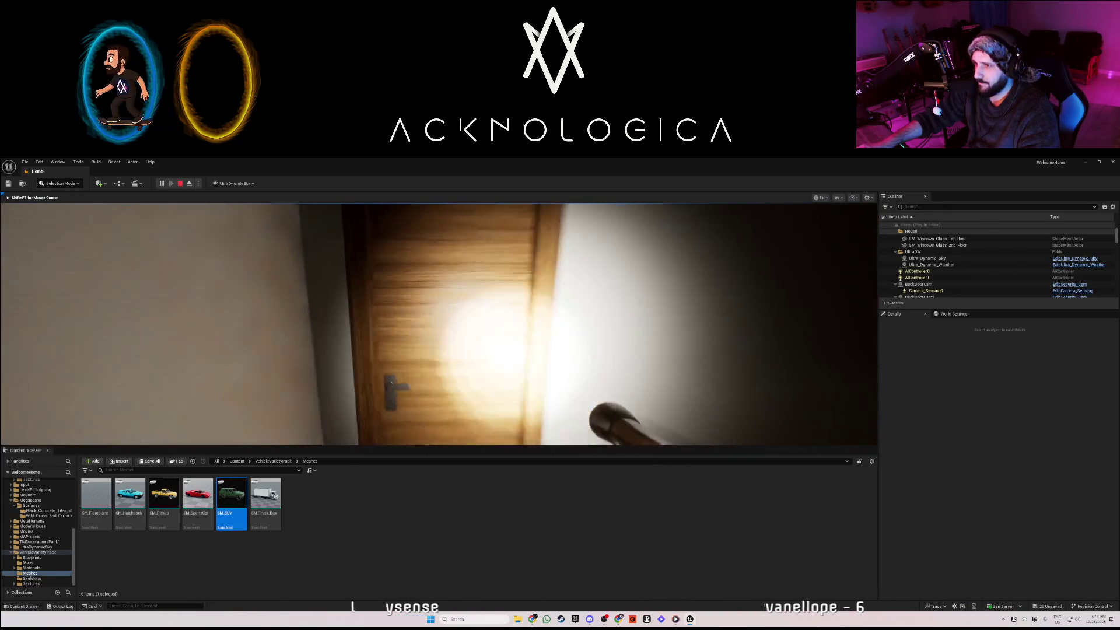
Switch the flashlight off, walk out of the bedroom, stop play and save the Home map
key(f)
key(f)
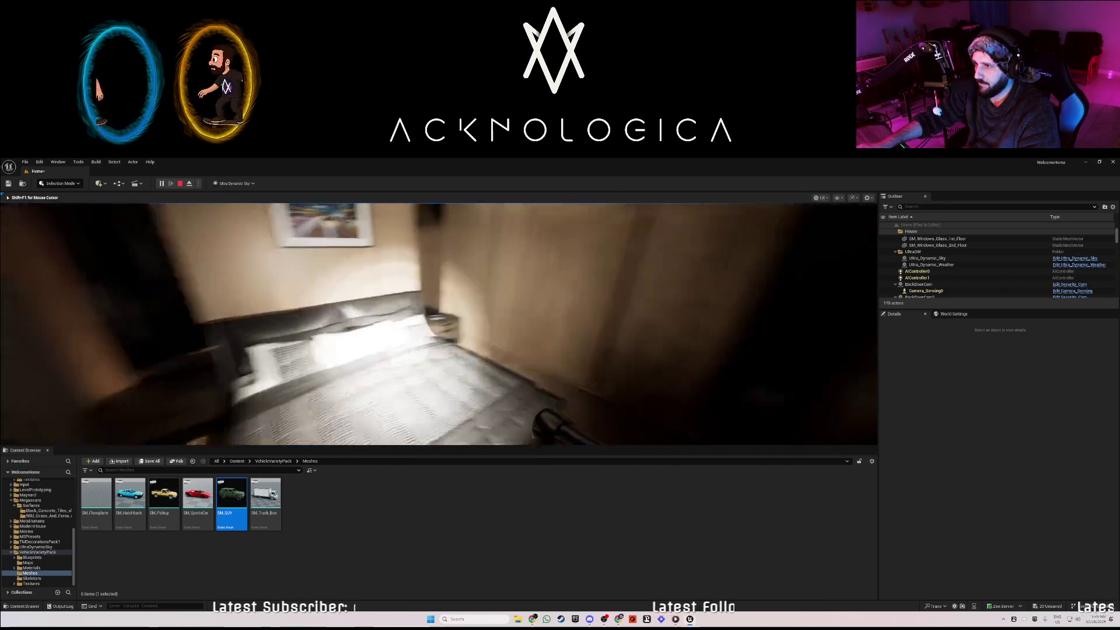
key(w)
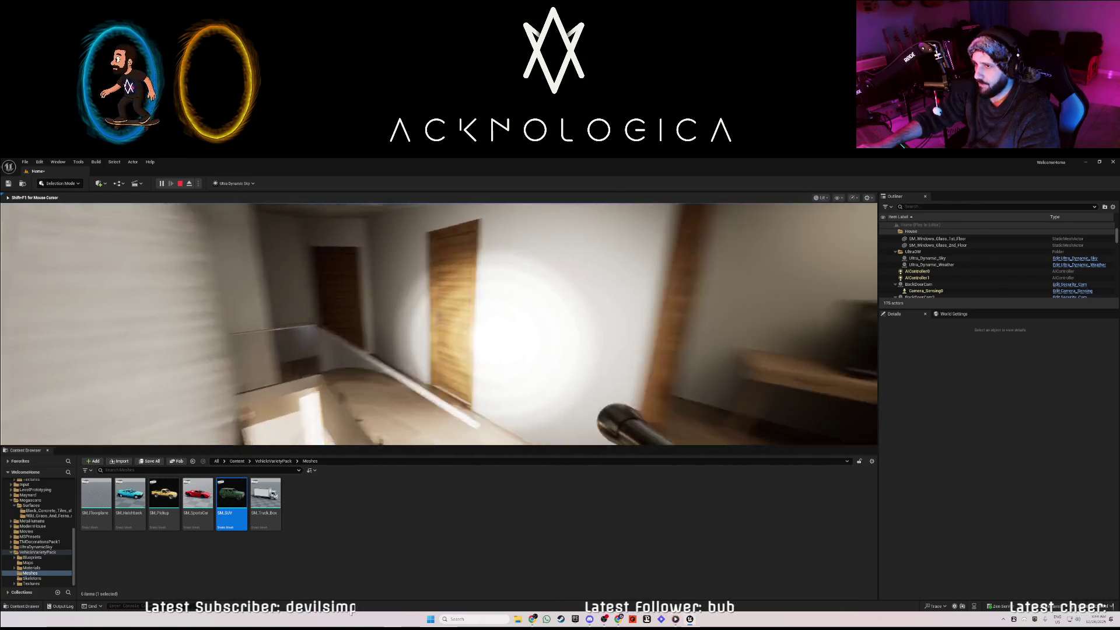
key(Escape)
key(ctrl+s)
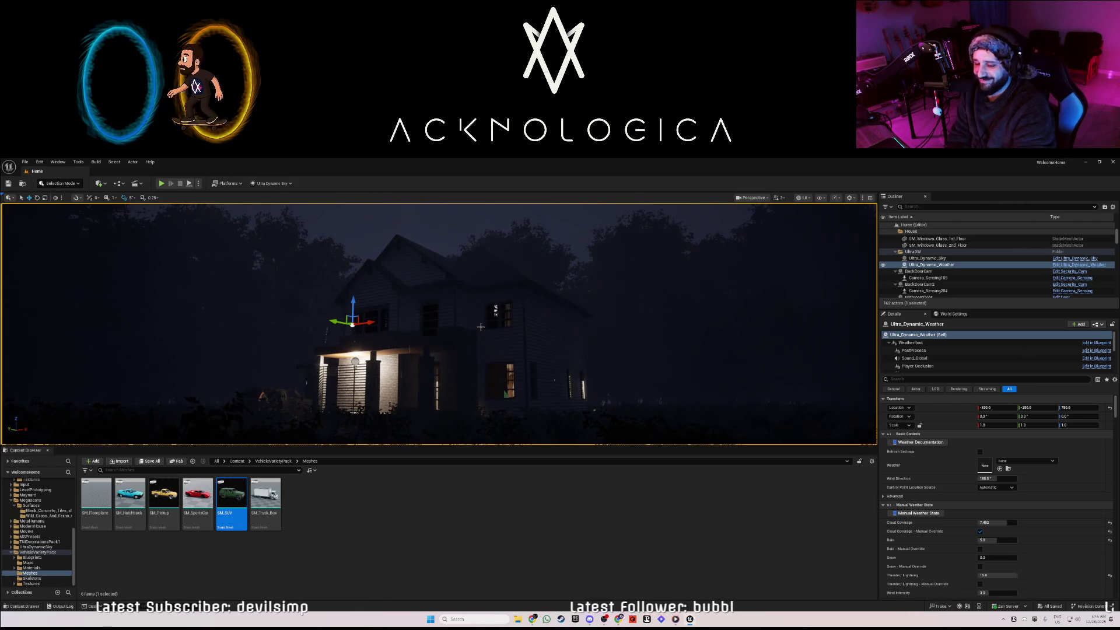
Look over the foggy exterior and interior, then search the Outliner for 'light'
mouse_move(481, 327)
mouse_down()
mouse_move(583, 303)
mouse_move(443, 356)
mouse_move(315, 347)
mouse_move(554, 315)
mouse_up()
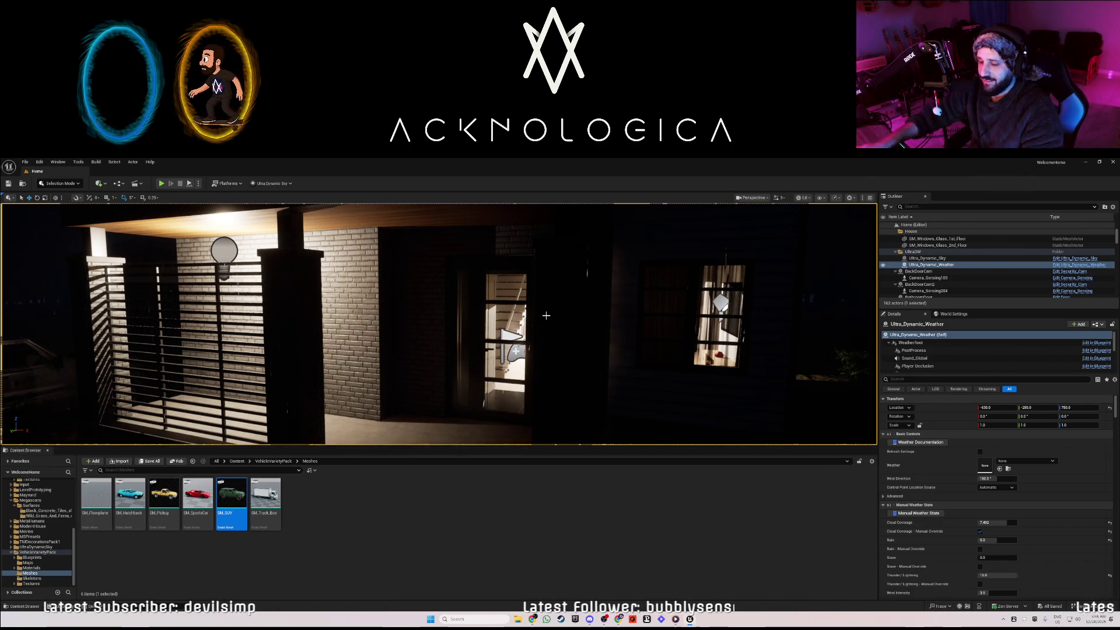
key(f)
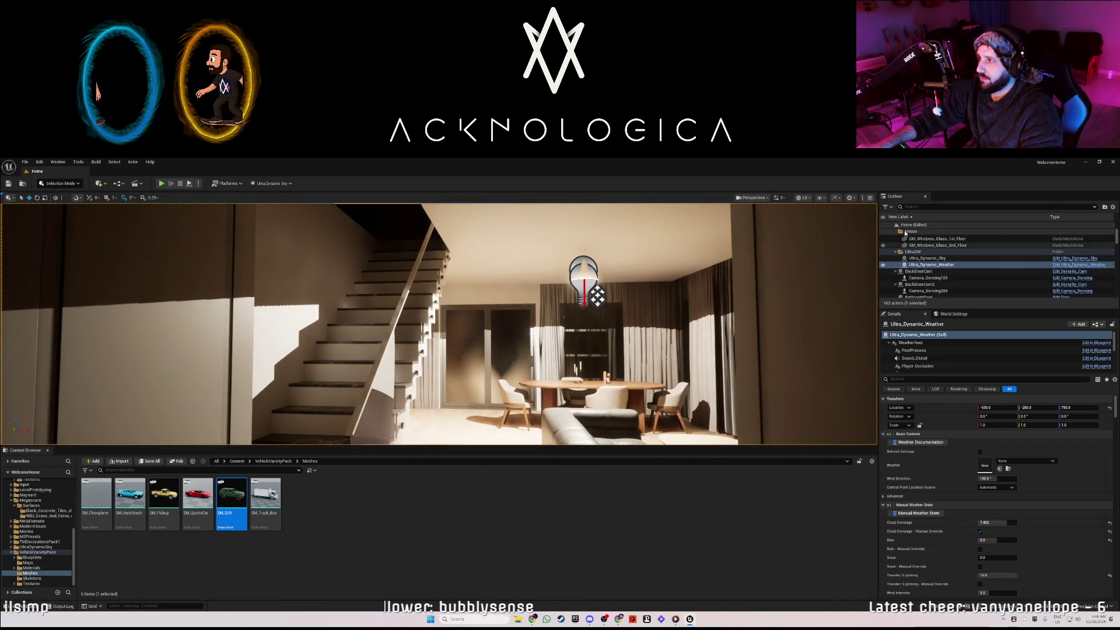
text(light)
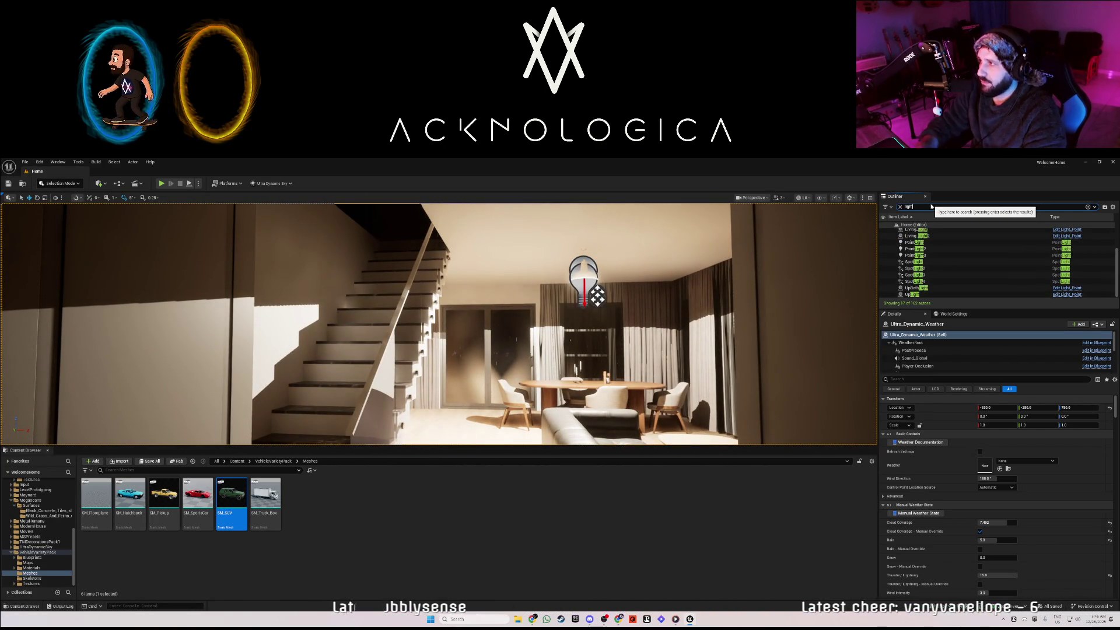
Select PointLight through PointLight3 in the Outliner and set their Mobility to Movable
scroll(930, 282, up, 3)
click(917, 231)
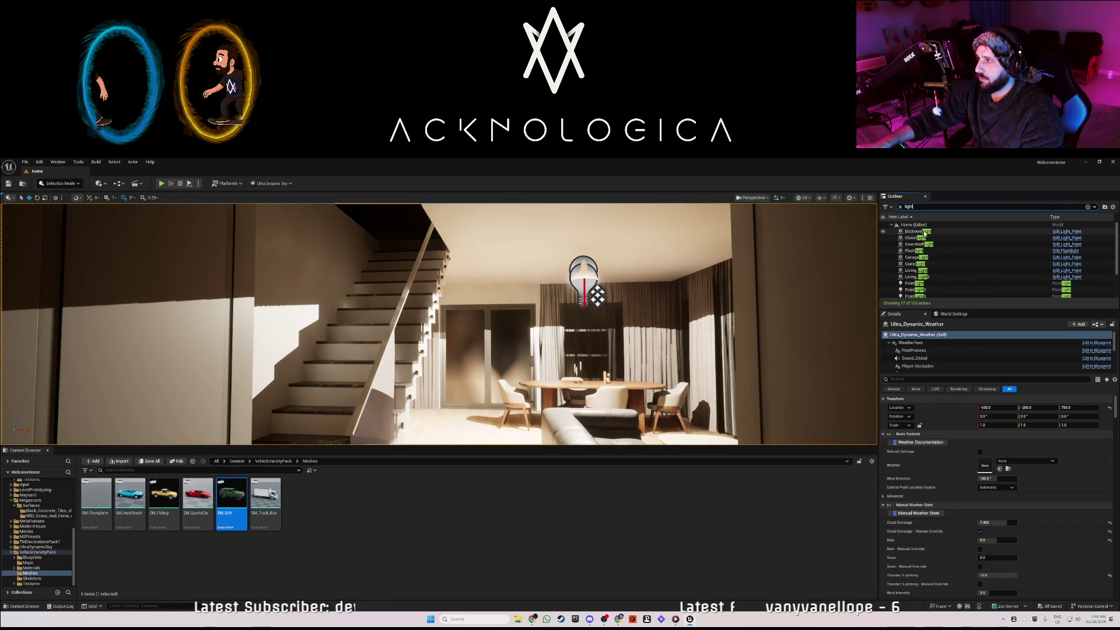
scroll(927, 275, down, 1)
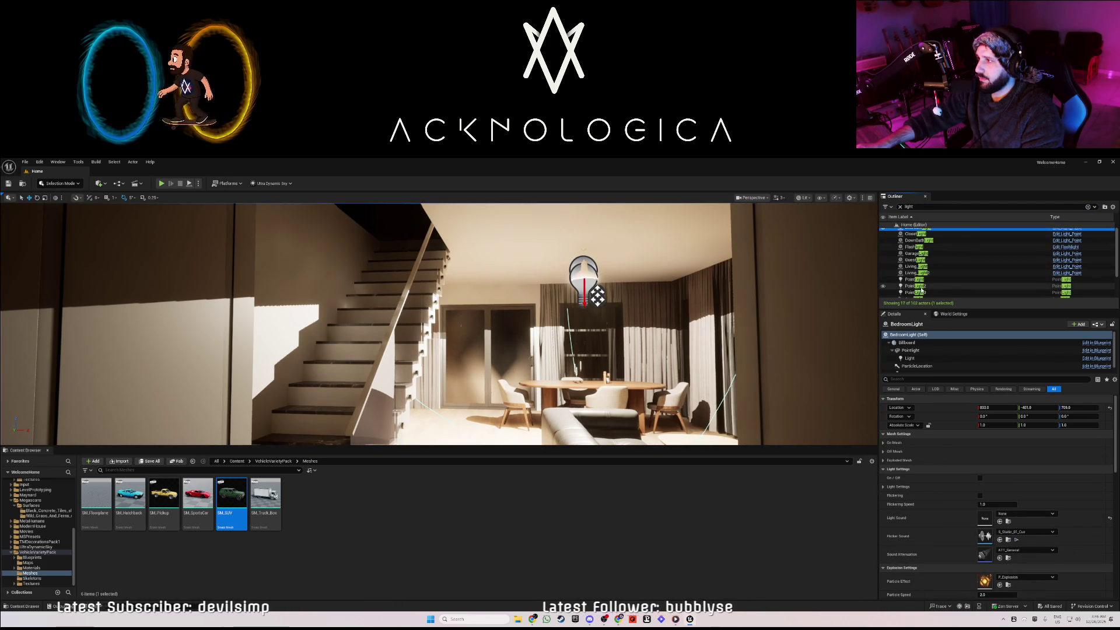
shift+click(927, 275)
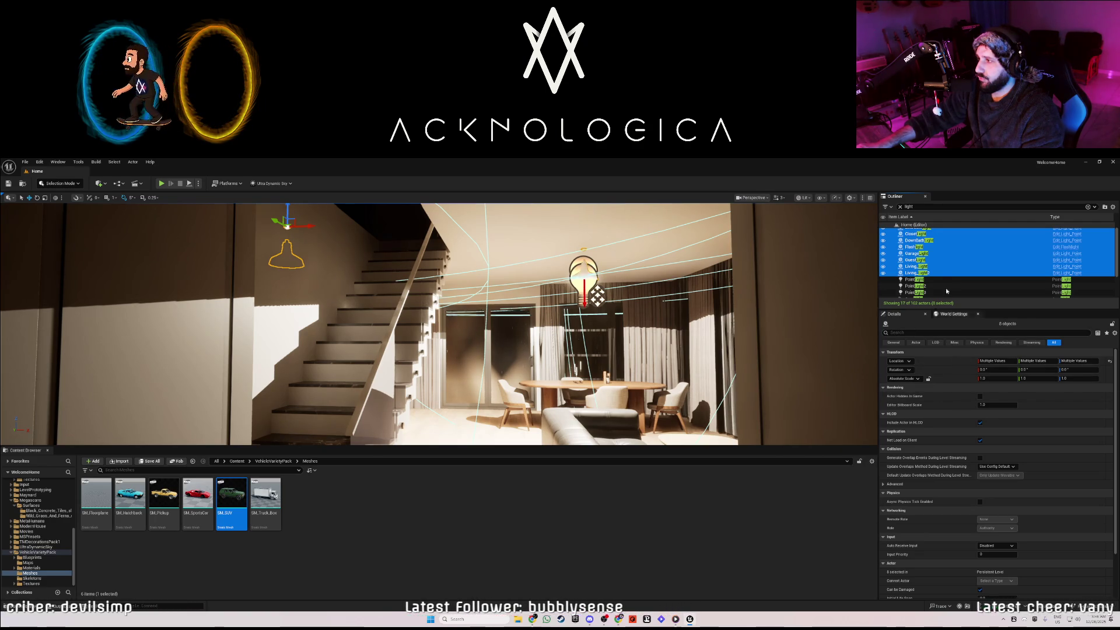
scroll(926, 255, up, 1)
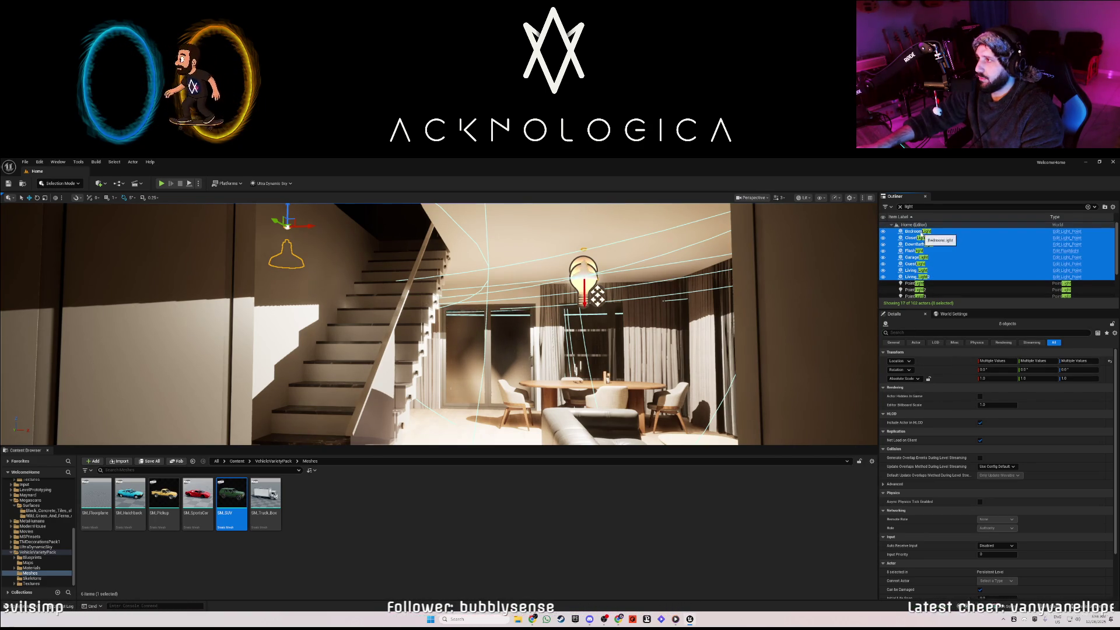
click(922, 232)
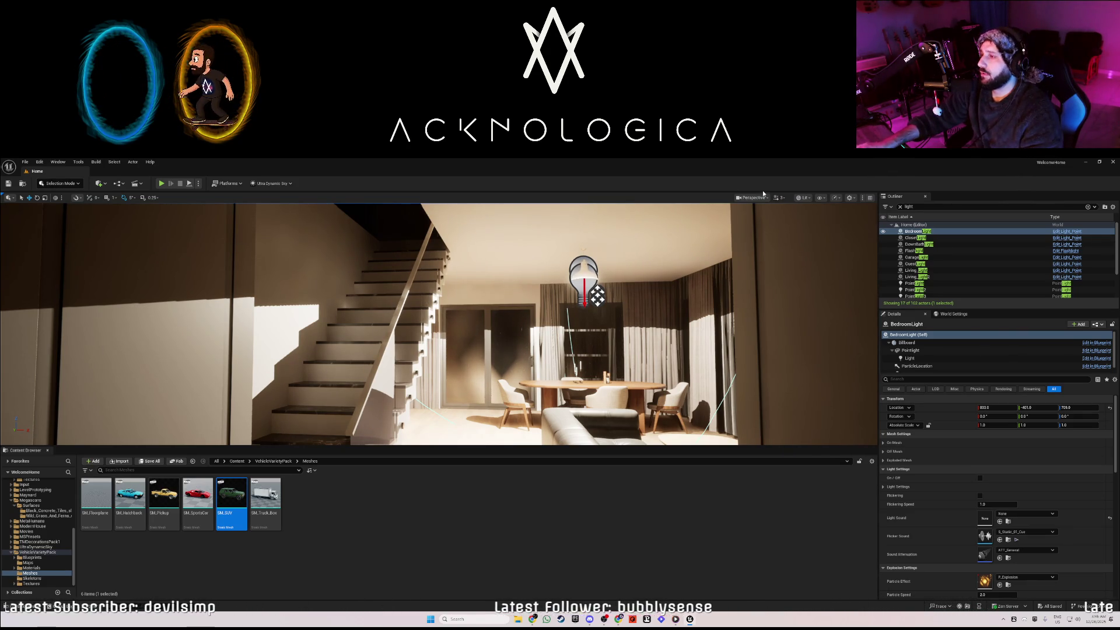
click(913, 283)
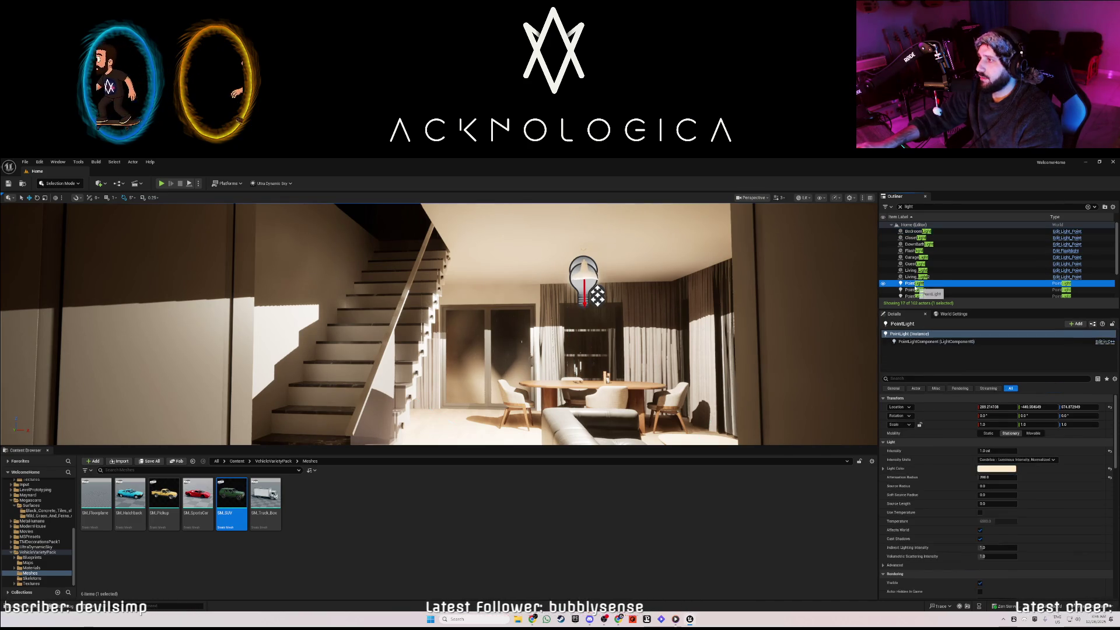
scroll(918, 290, down, 2)
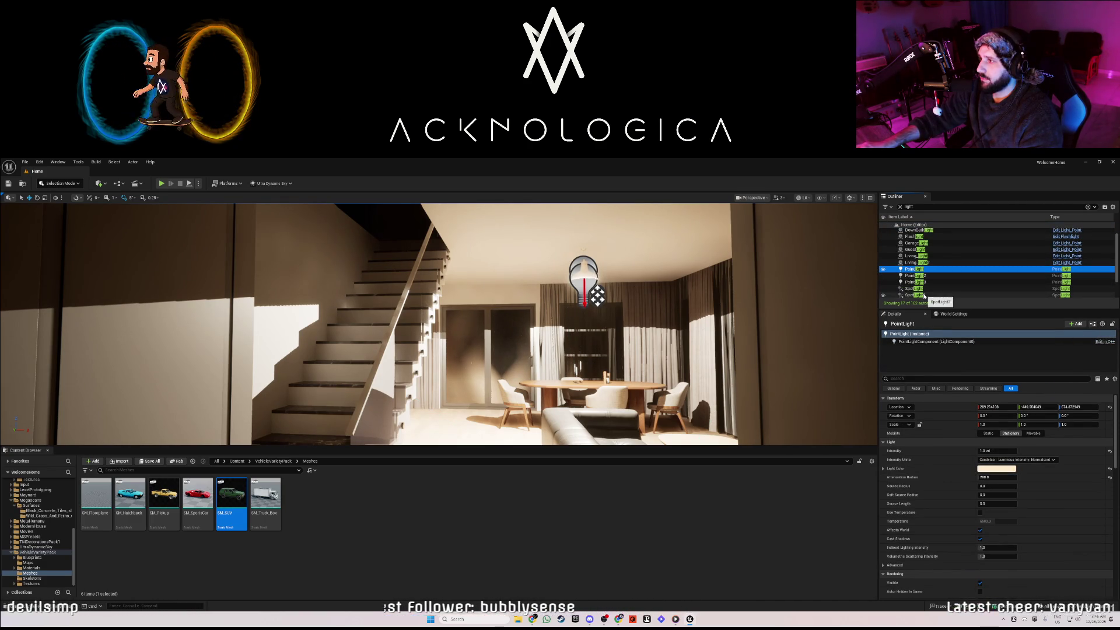
shift+click(921, 282)
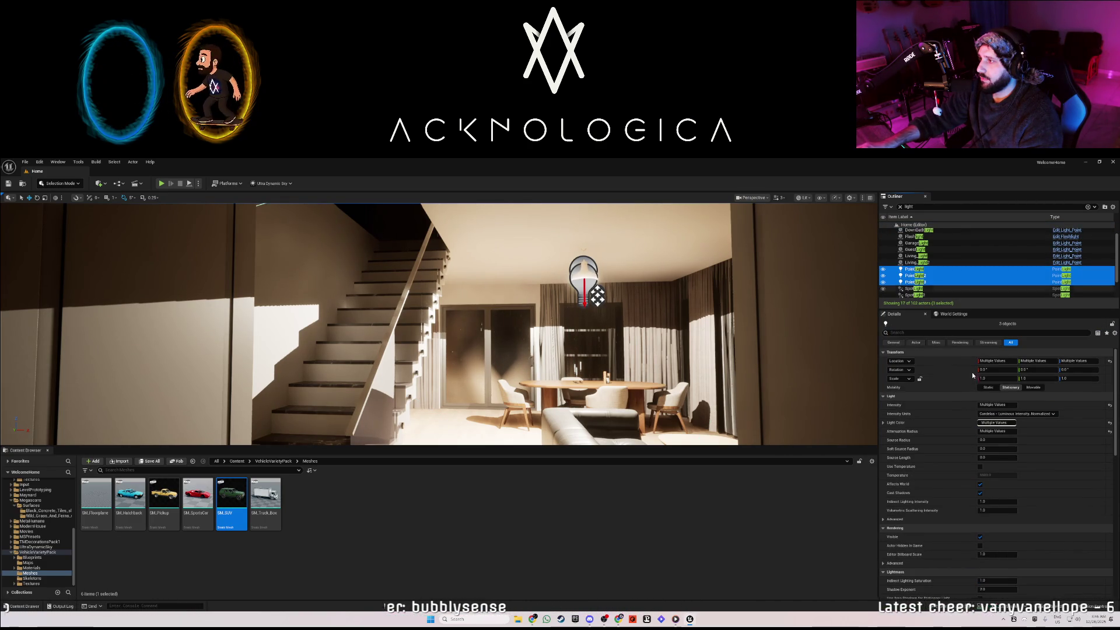
click(1033, 387)
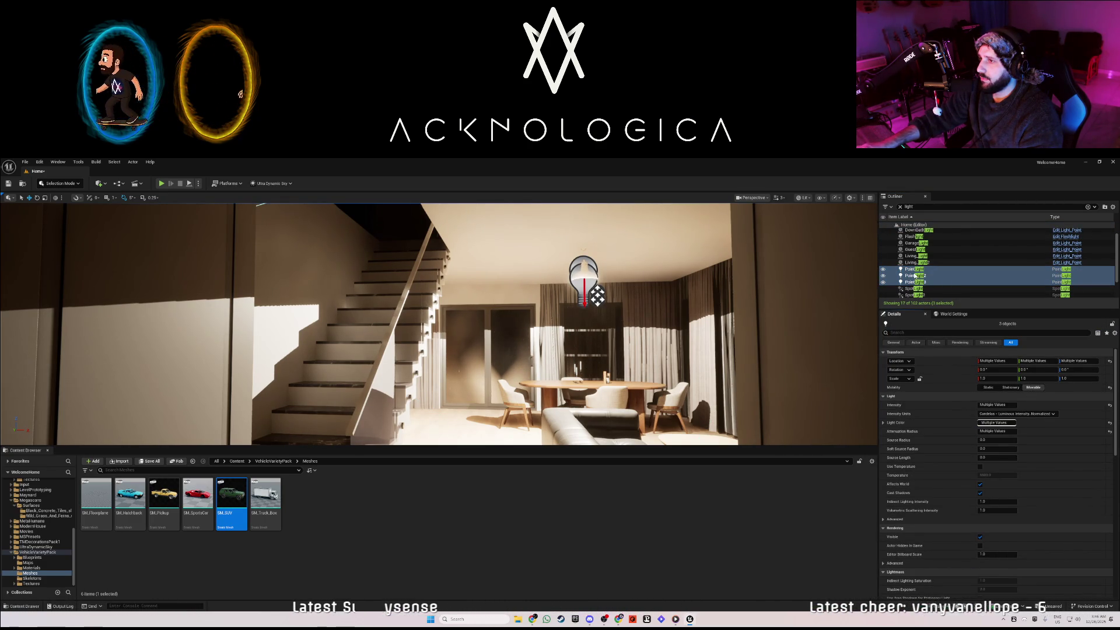
Rename the first point light to 'f' and frame the view on it
click(916, 270)
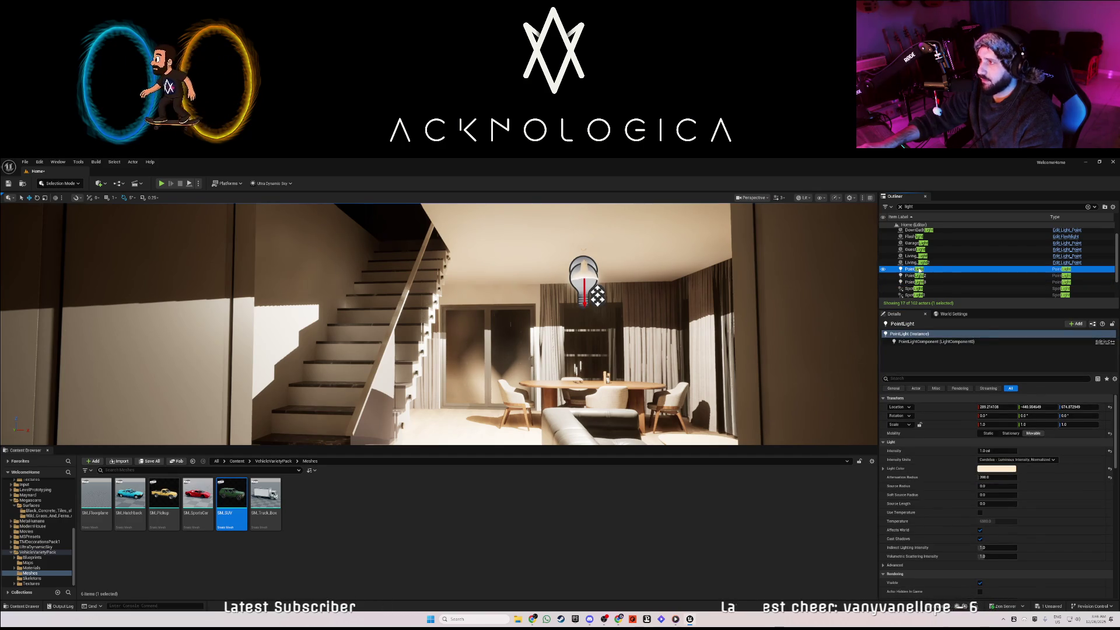
click(914, 269)
text(f)
key(Return)
click(915, 276)
click(913, 236)
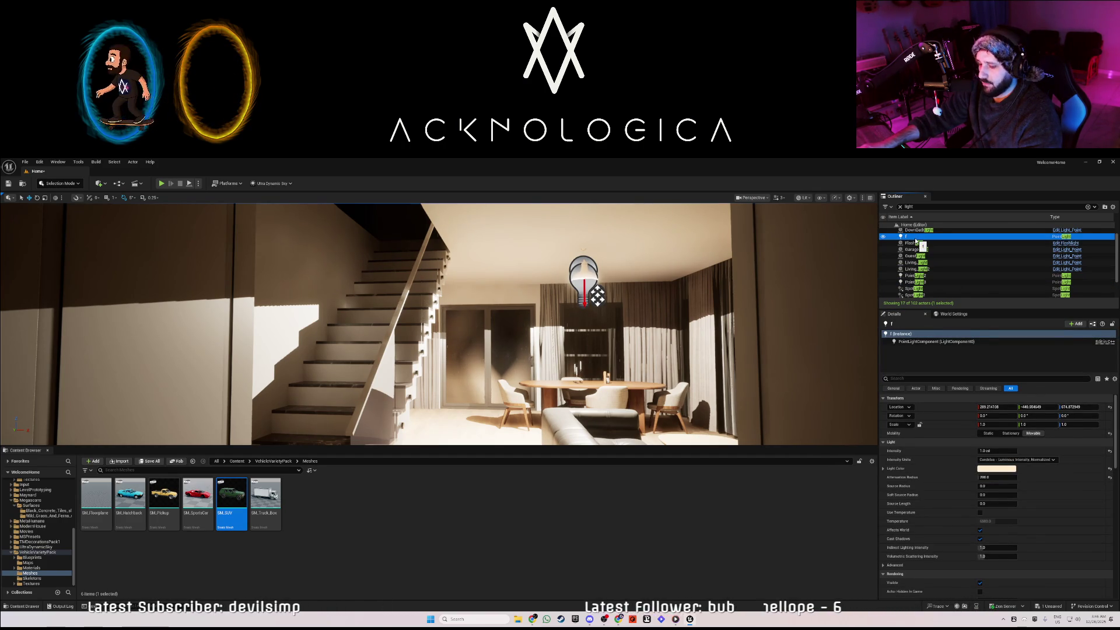
key(f)
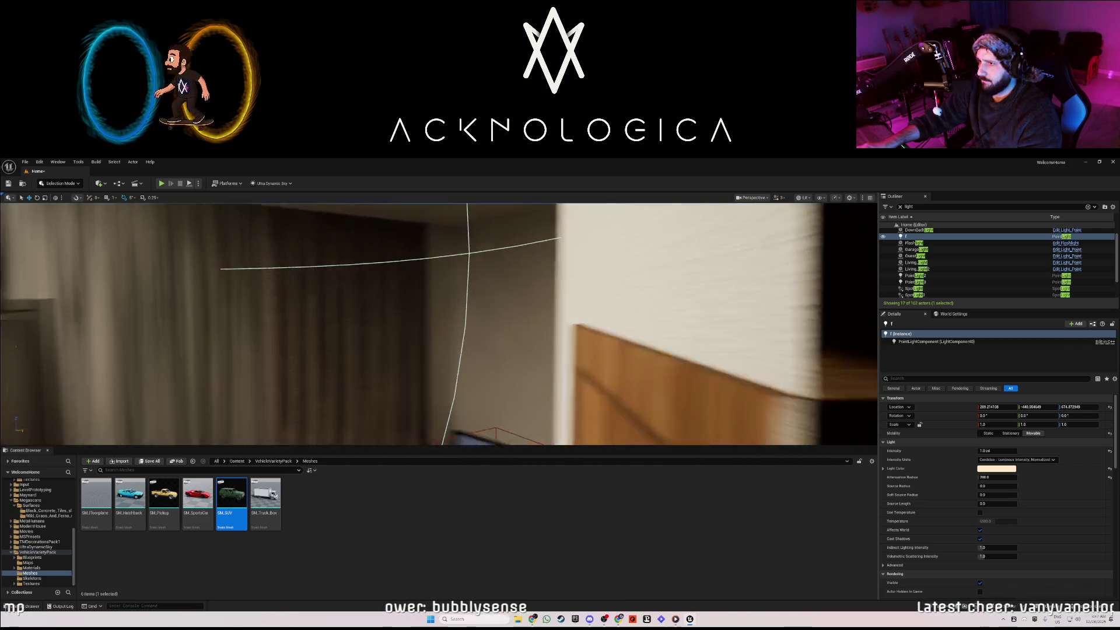
Undo the rename so the stray light is named PointLight again
click(912, 237)
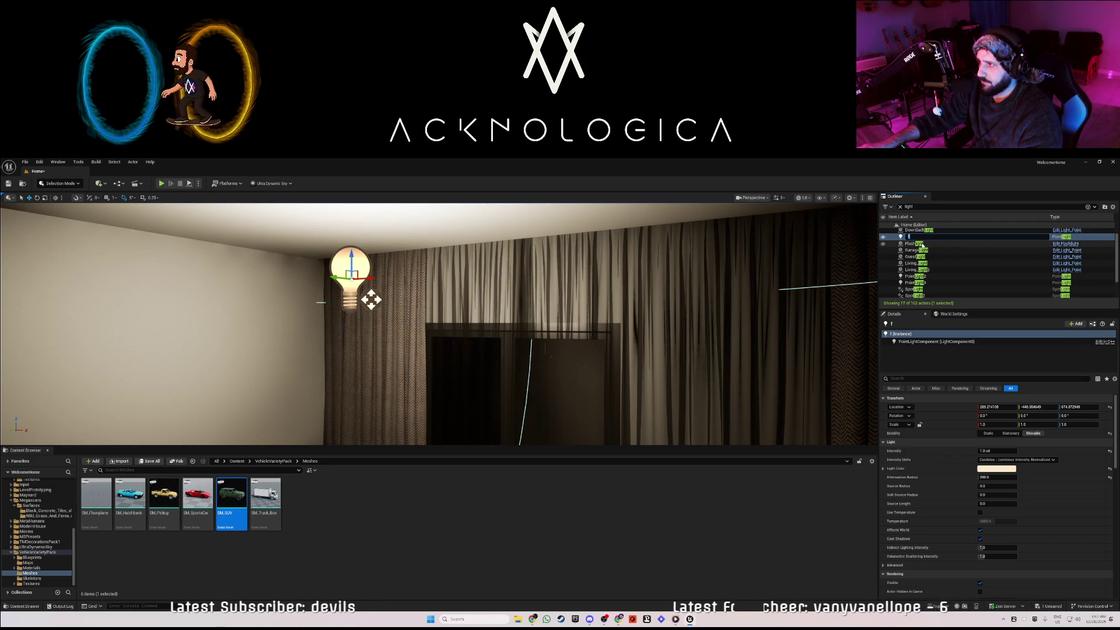
click(923, 243)
key(ctrl+z)
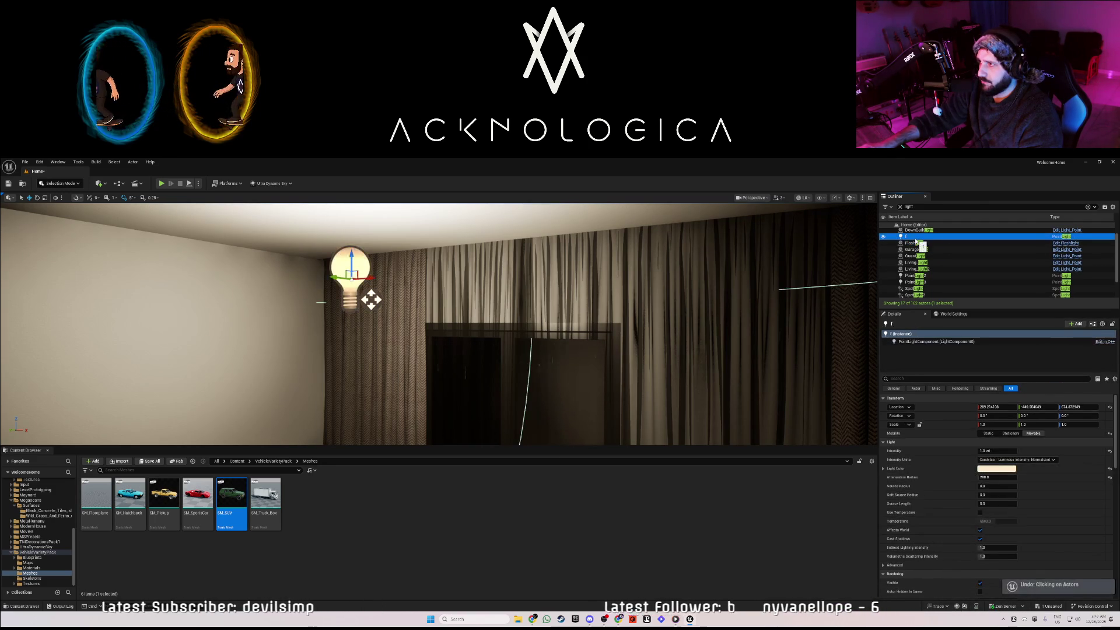
key(ctrl+z)
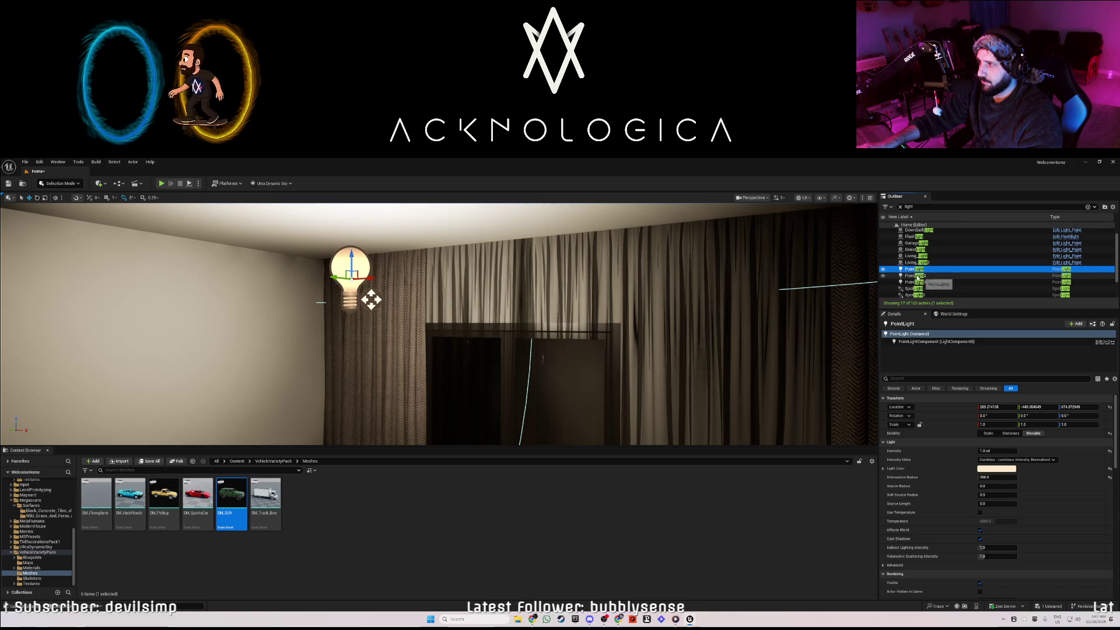
Check PointLight2, PointLight3, SpotLight, UpBathLight and UpLight, leaving UpLight's intensity at 400.0 lm
click(918, 276)
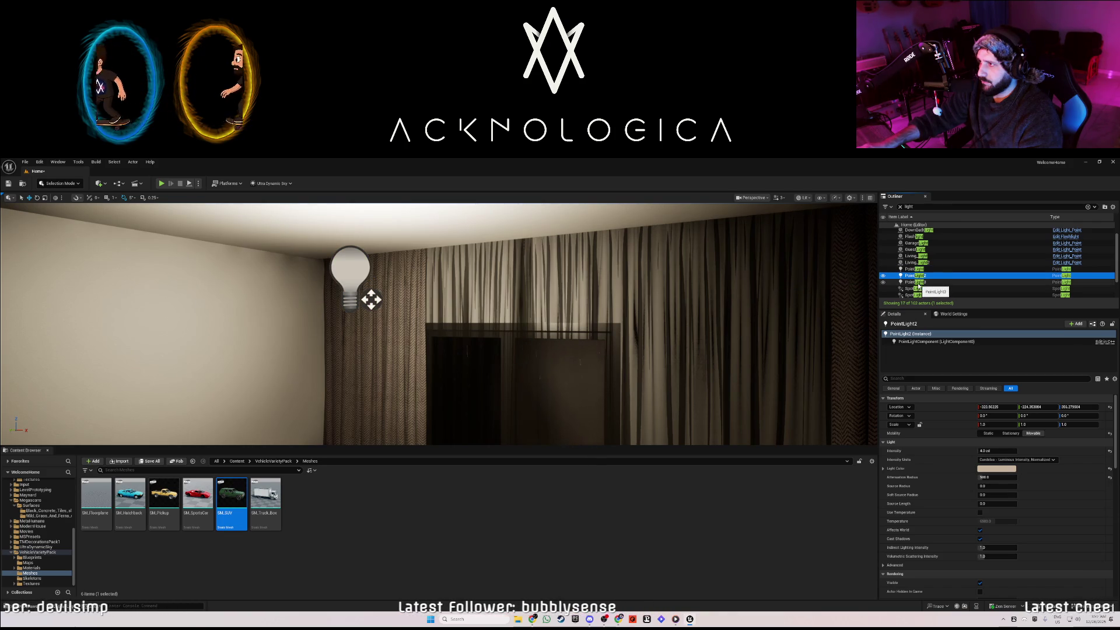
click(917, 283)
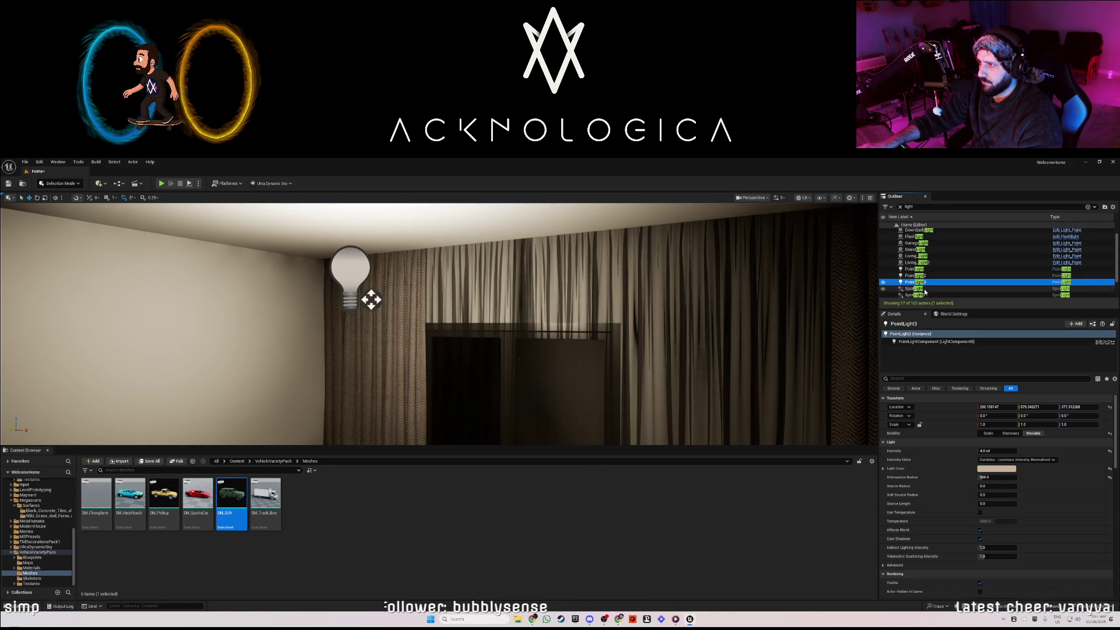
scroll(925, 292, down, 1)
key(Down)
scroll(926, 296, down, 1)
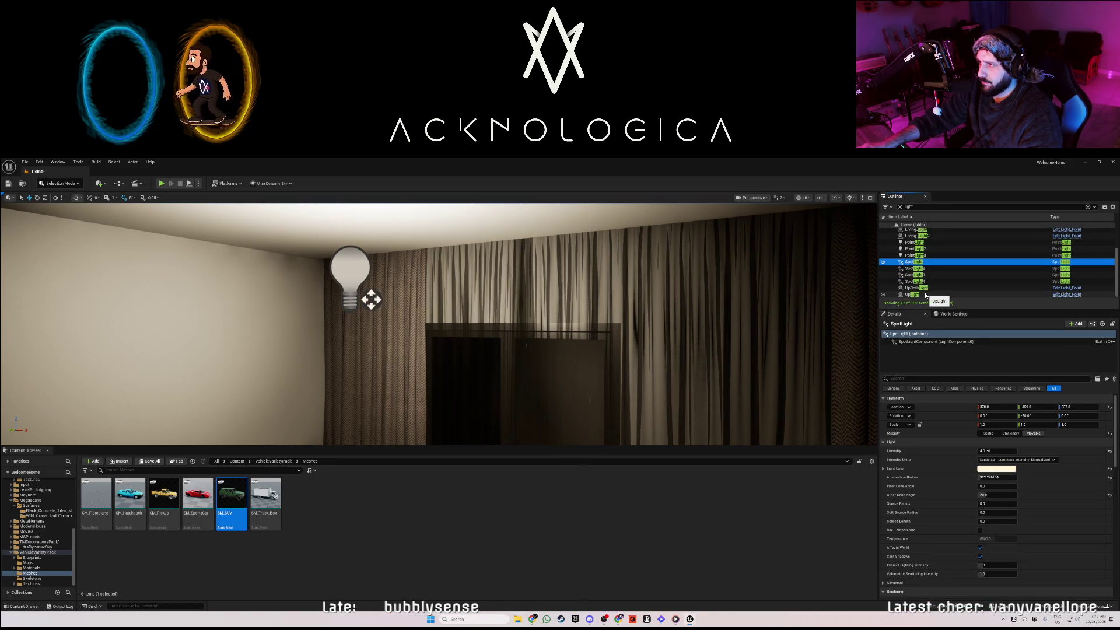
click(925, 288)
click(916, 294)
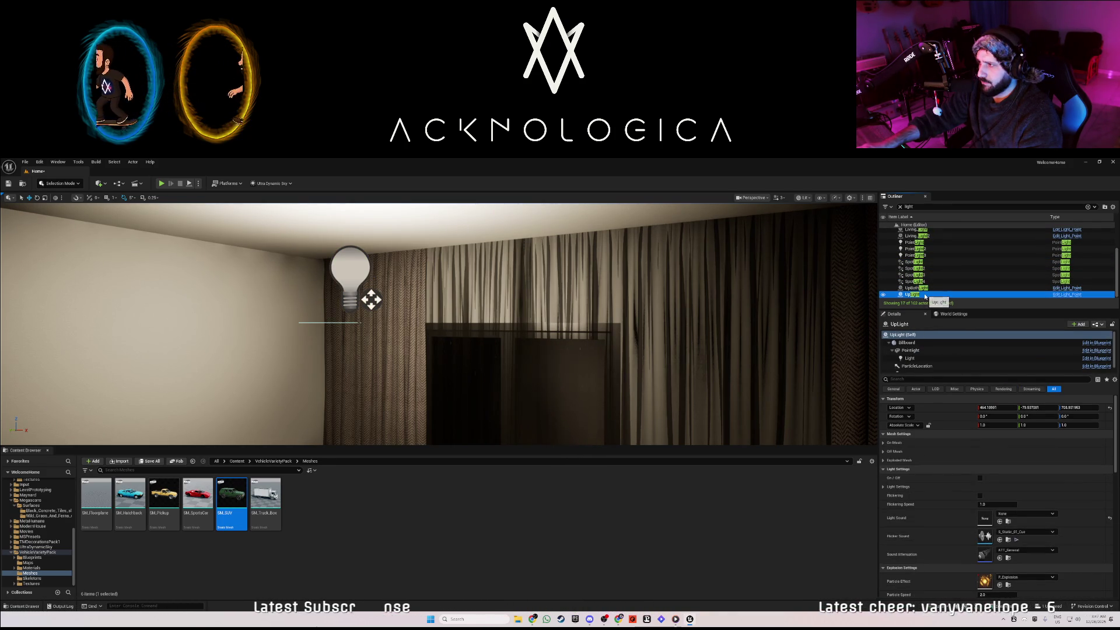
click(911, 359)
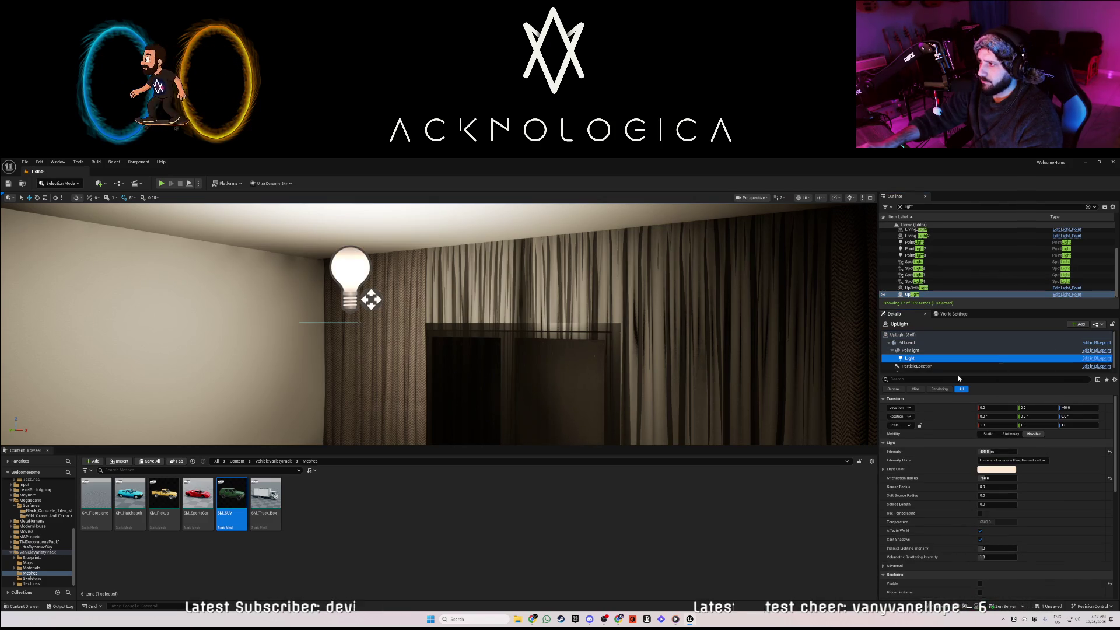
click(995, 451)
key(Return)
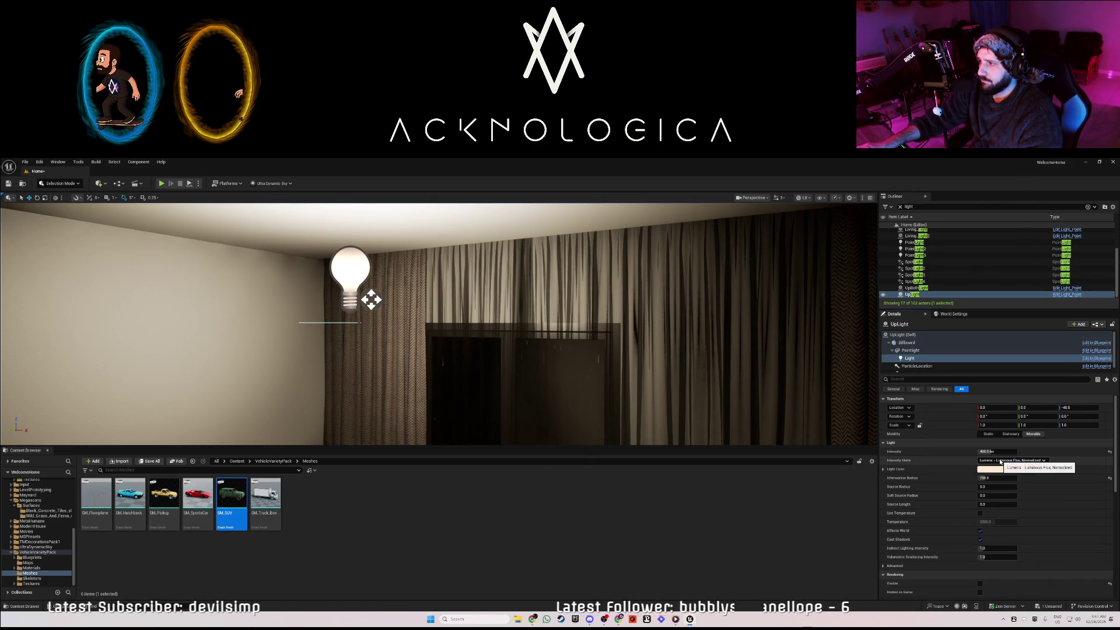
Glance over the lit house exterior, save the level and close the editor
drag(725, 358, 642, 326)
drag(726, 358, 720, 355)
key(ctrl+s)
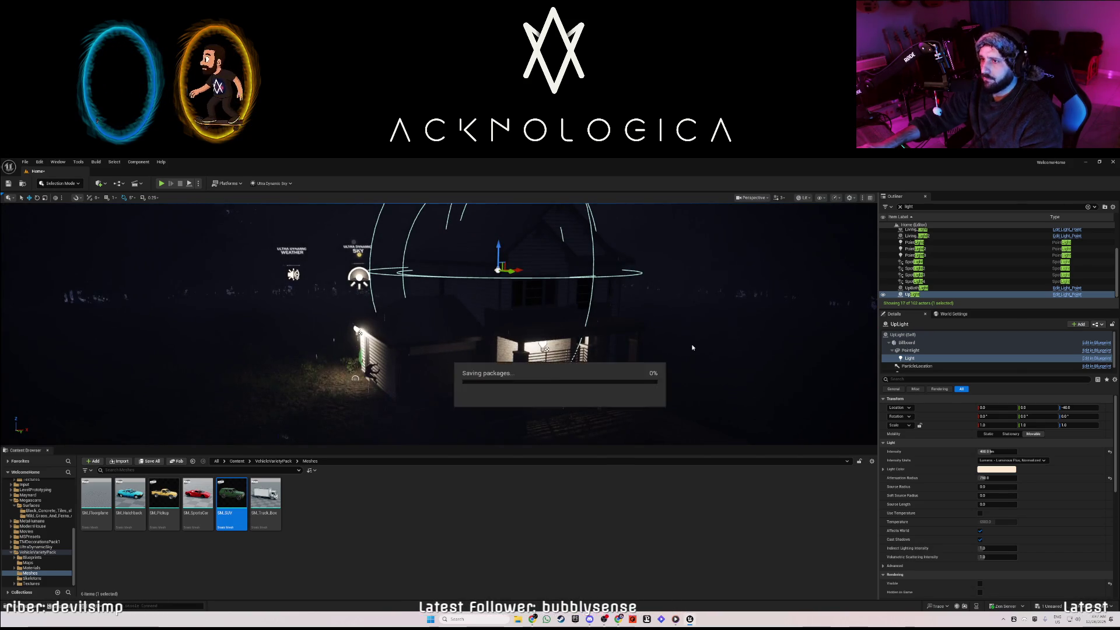
click(1113, 162)
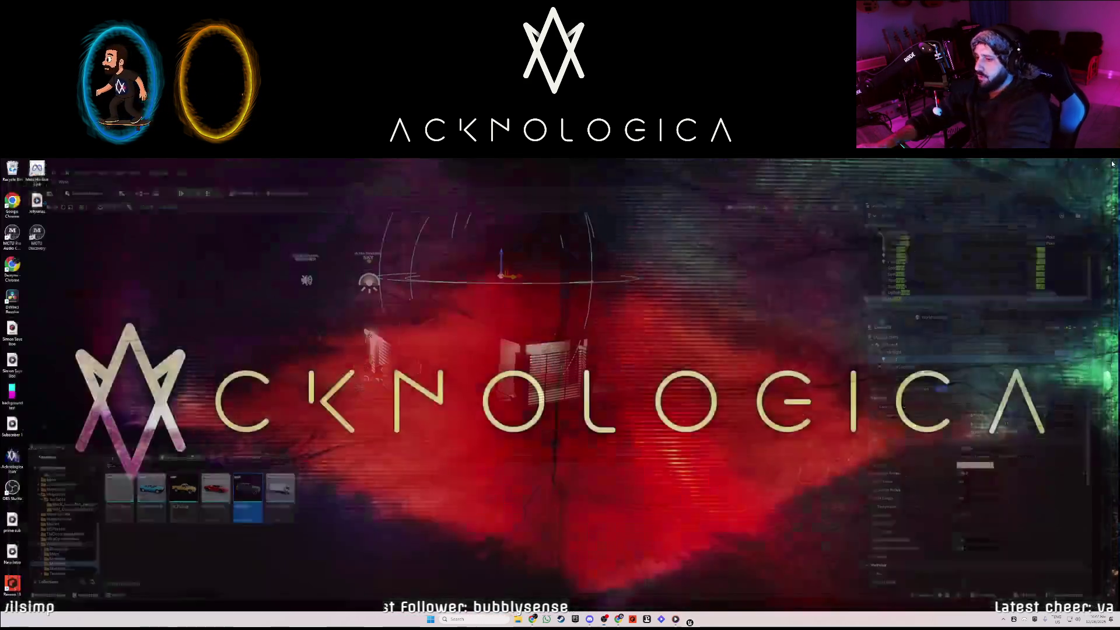